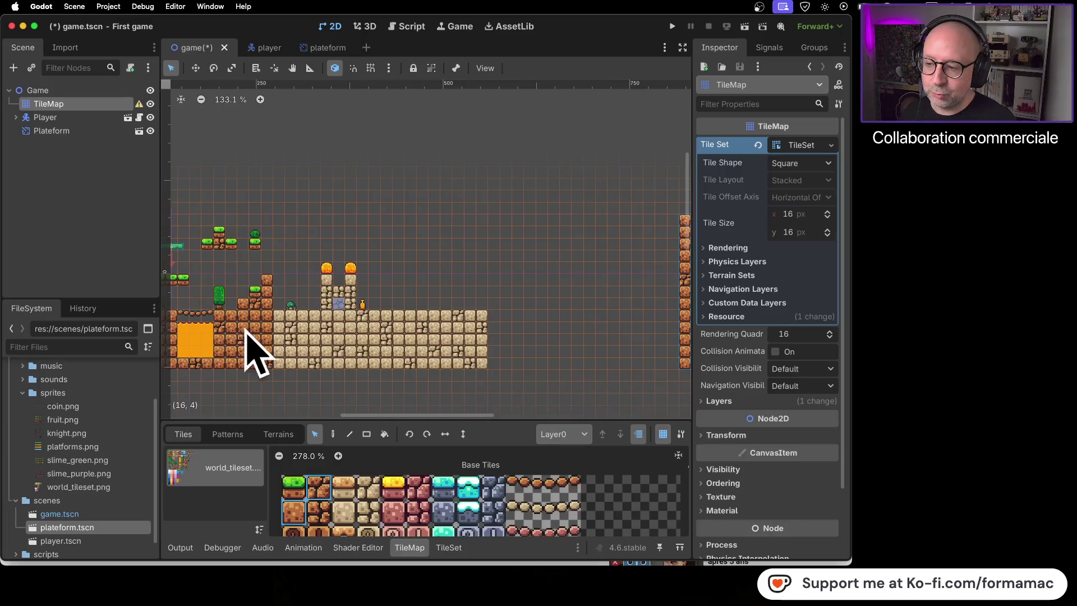
Pan around the finished level to inspect it, then save game.tscn
{"action": "scroll", "coordinate": [292, 348], "scroll_direction": "left", "scroll_amount": 5}
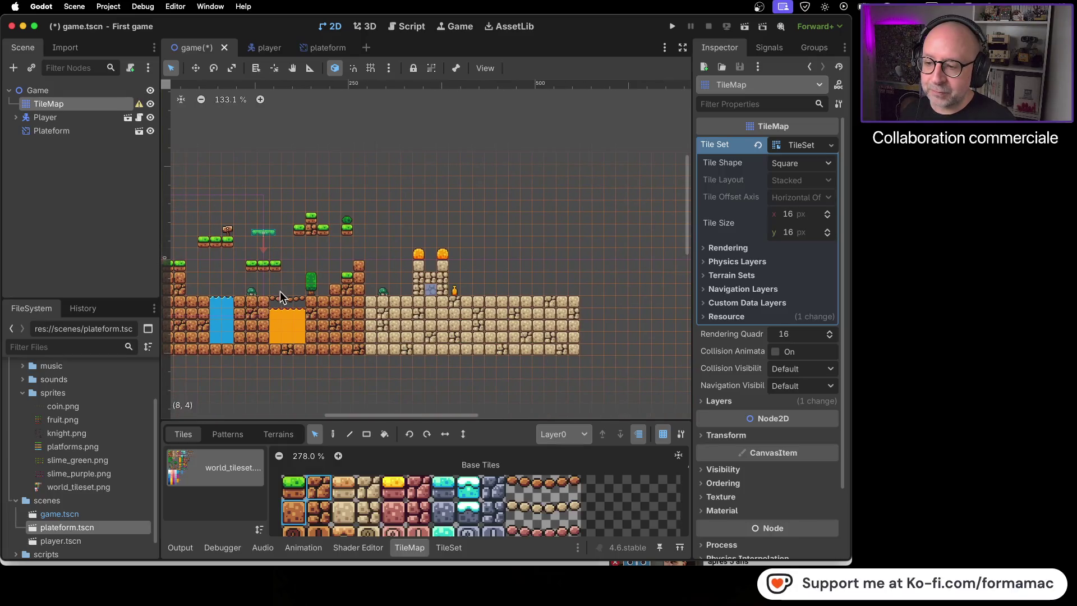
{"action": "scroll", "coordinate": [497, 321], "scroll_direction": "right", "scroll_amount": 5}
{"action": "scroll", "coordinate": [436, 312], "scroll_direction": "left", "scroll_amount": 3}
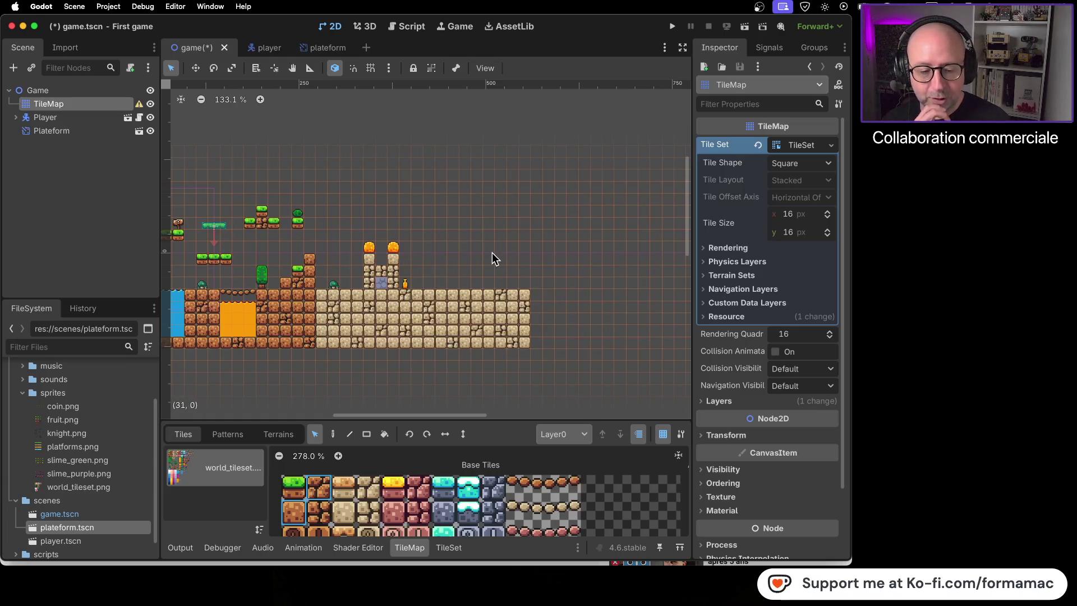
{"action": "left_click_drag", "start_coordinate": [290, 236], "coordinate": [450, 242]}
{"action": "key", "text": "super+s"}
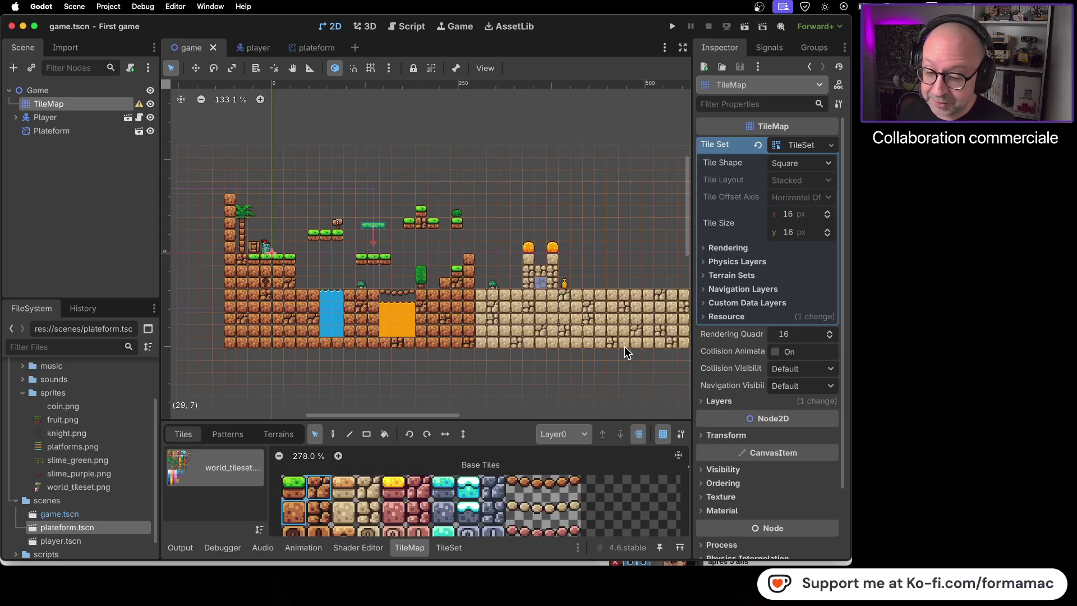
Look over the level once more and switch to the tutorial video in Firefox
{"action": "scroll", "coordinate": [562, 295], "scroll_direction": "down", "scroll_amount": 2}
{"action": "scroll", "coordinate": [582, 299], "scroll_direction": "right", "scroll_amount": 5}
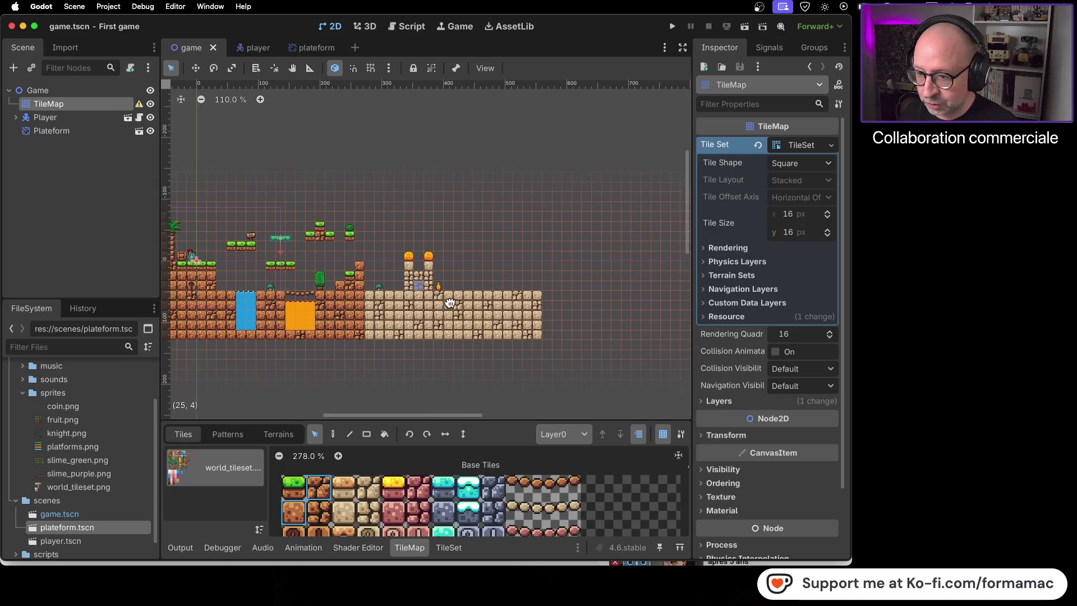
{"action": "scroll", "coordinate": [496, 296], "scroll_direction": "left", "scroll_amount": 3}
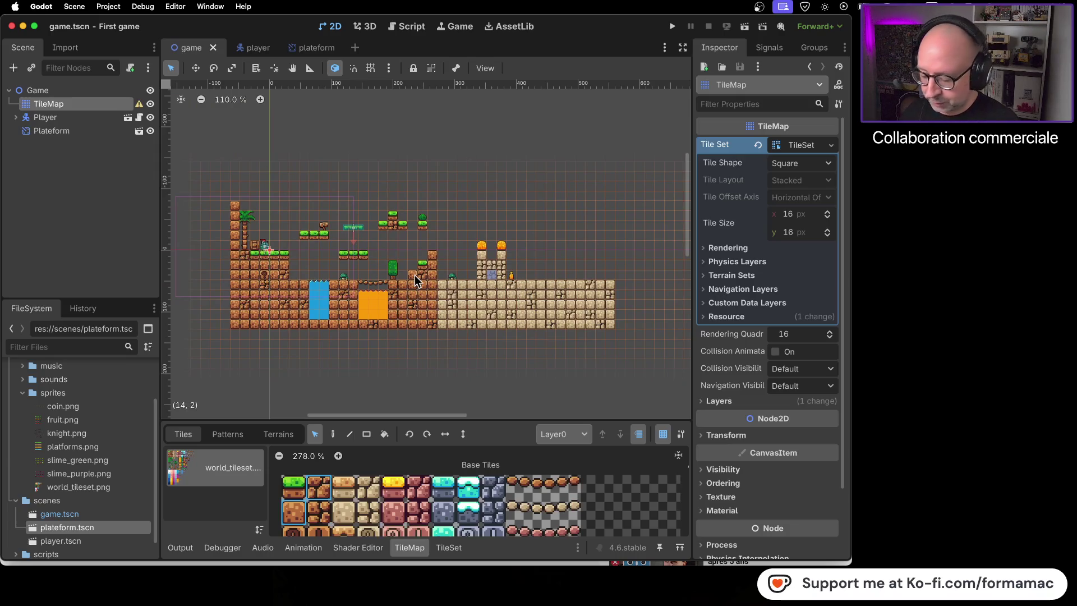
{"action": "key", "text": "super+Tab"}
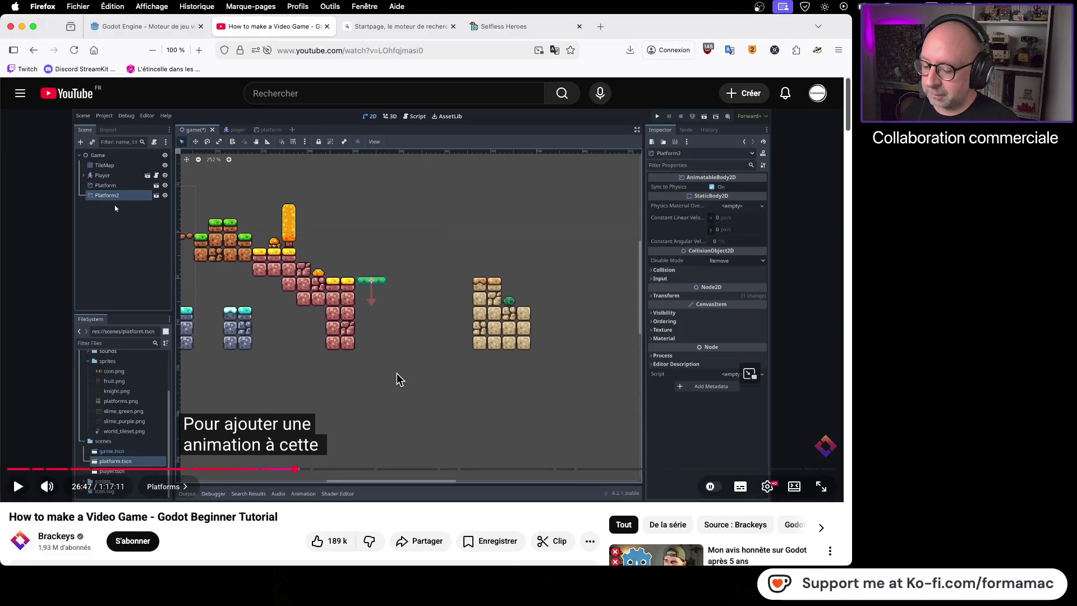
Play the tutorial's AnimationPlayer-on-platform section, pause it, and return to Godot
{"action": "left_click", "coordinate": [441, 366]}
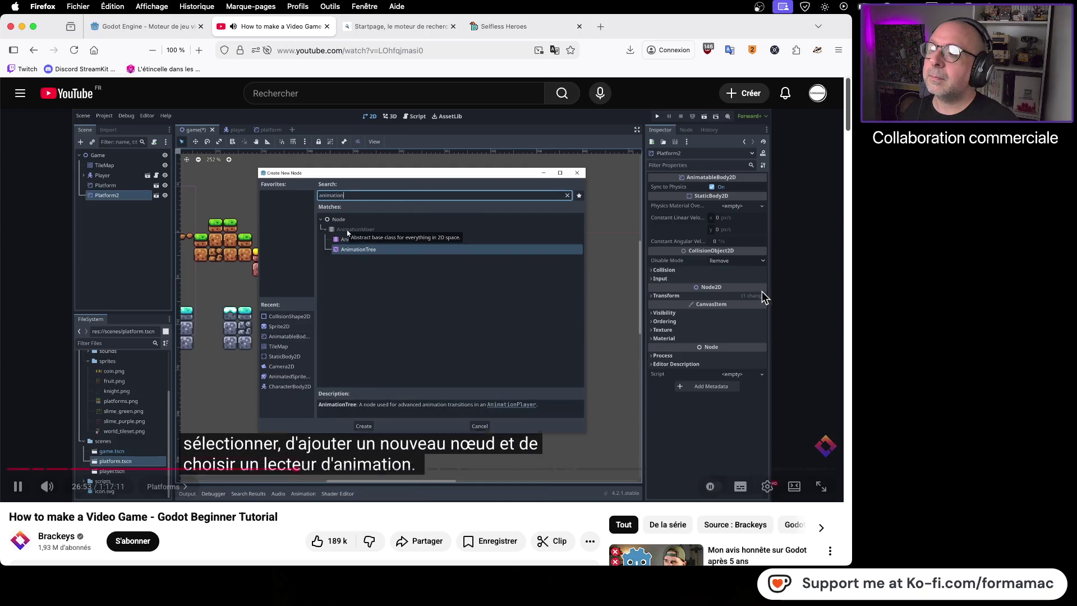
{"action": "left_click", "coordinate": [572, 316]}
{"action": "key", "text": "super+Tab"}
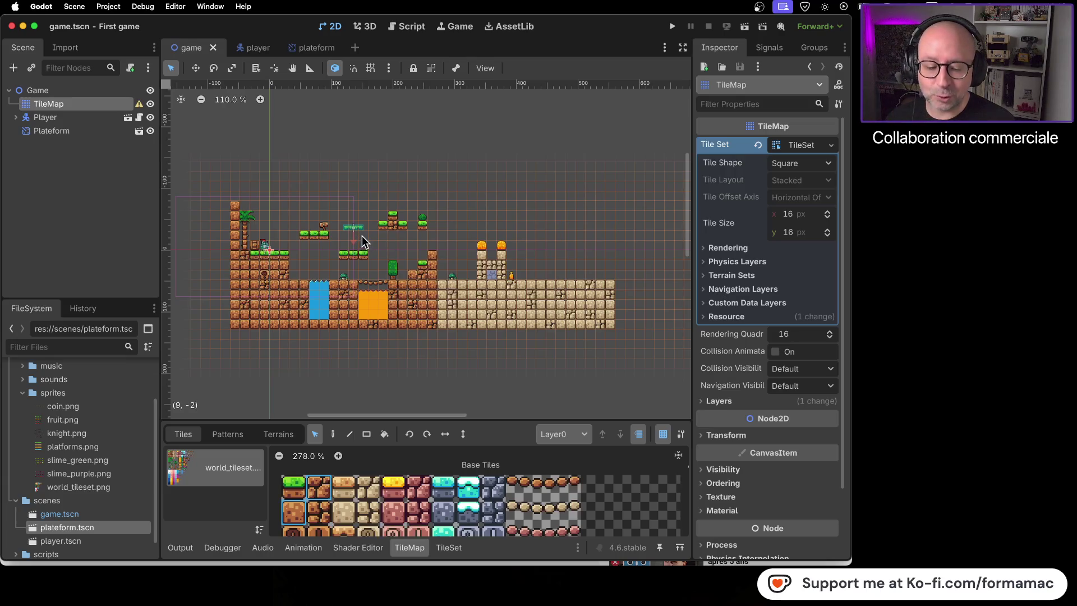
Duplicate Plateform and drop the Plateform2 copy slightly right of and below the original
{"action": "right_click", "coordinate": [63, 132]}
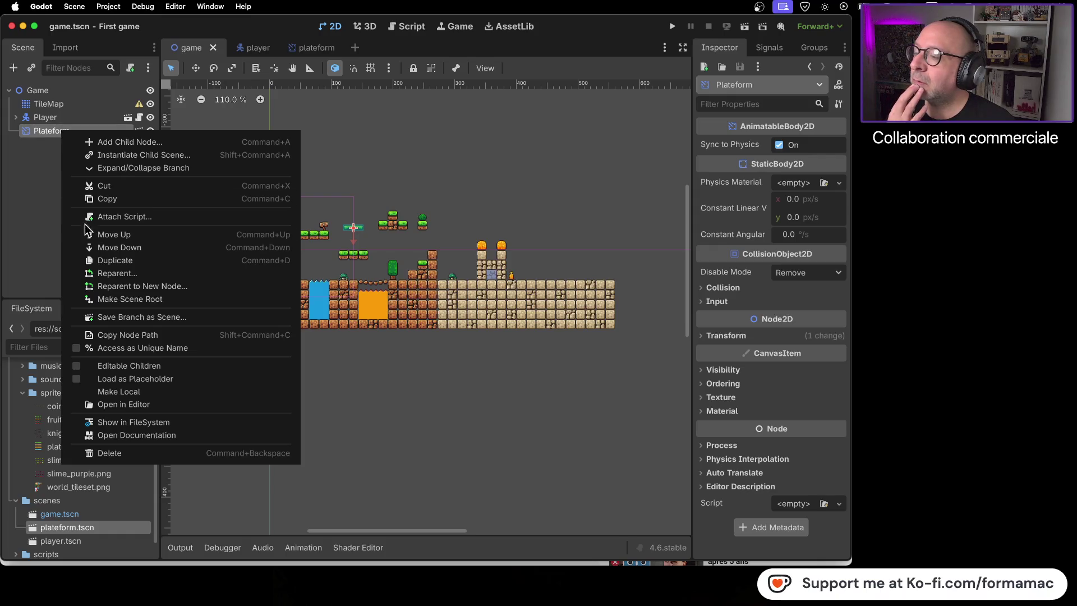
{"action": "left_click", "coordinate": [101, 259]}
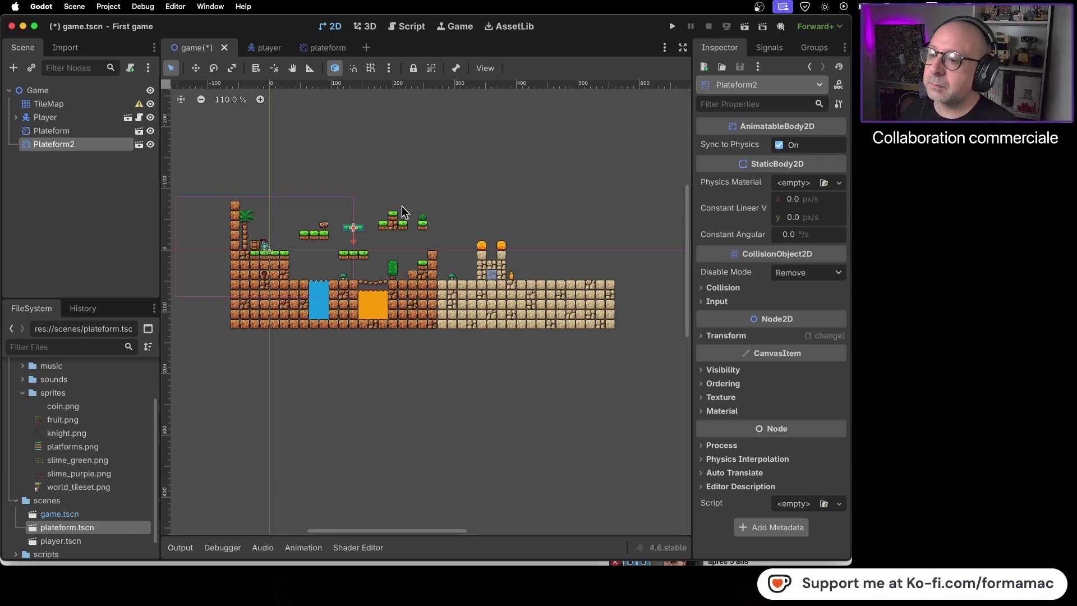
{"action": "left_click_drag", "start_coordinate": [360, 226], "coordinate": [381, 243]}
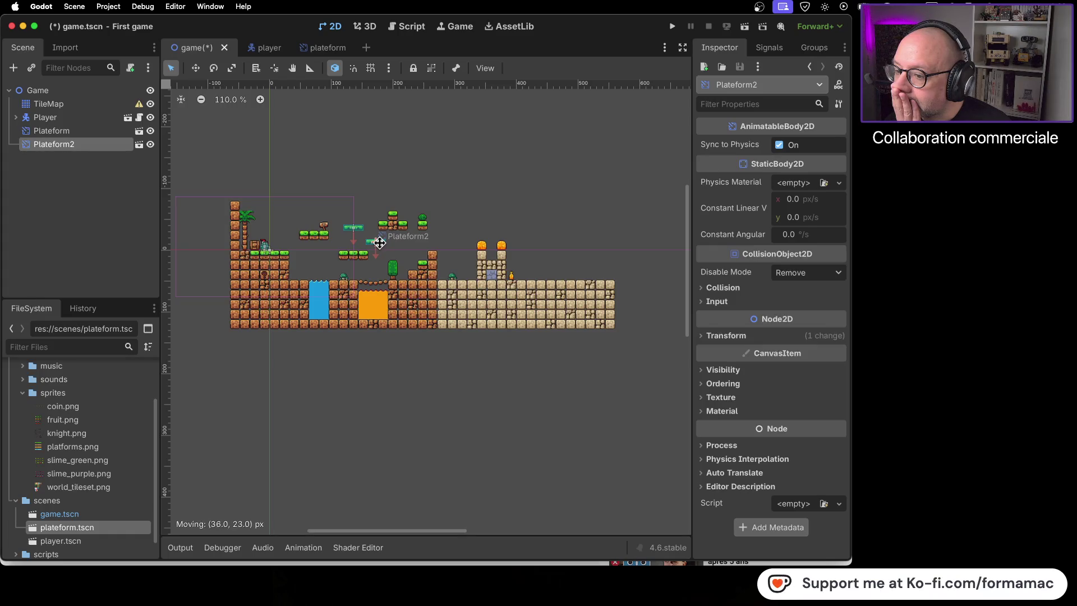
{"action": "left_click_drag", "start_coordinate": [380, 242], "coordinate": [379, 243]}
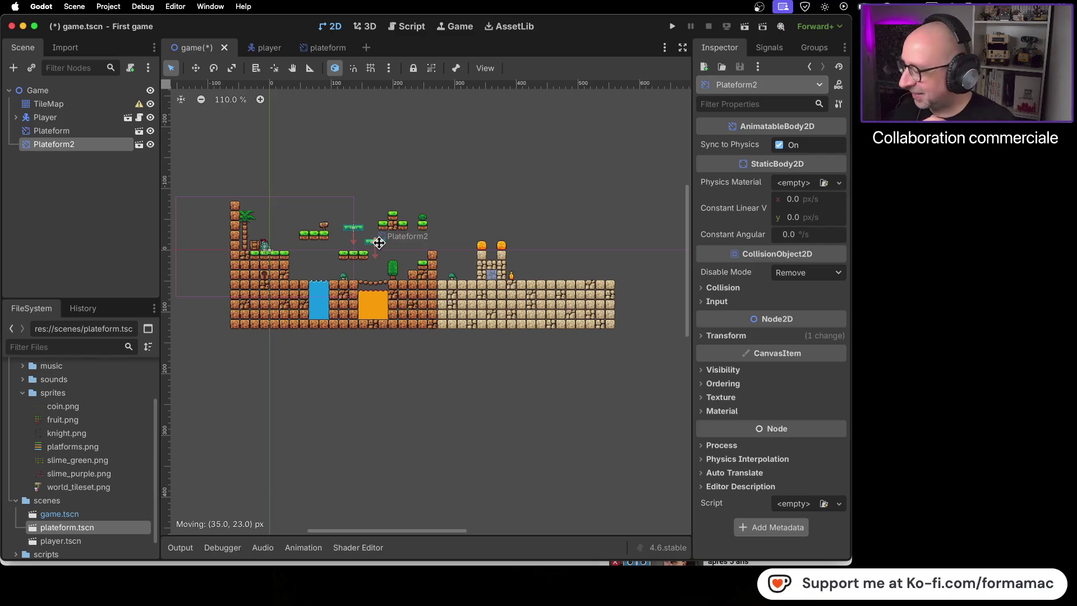
{"action": "left_click_drag", "start_coordinate": [379, 242], "coordinate": [380, 240]}
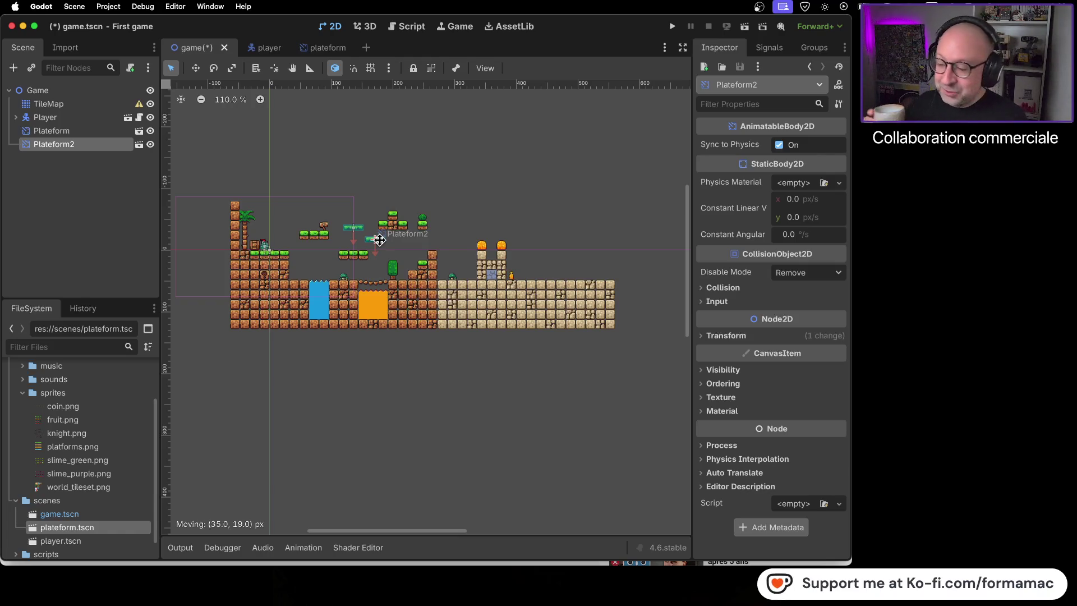
{"action": "left_click_drag", "start_coordinate": [380, 240], "coordinate": [380, 240]}
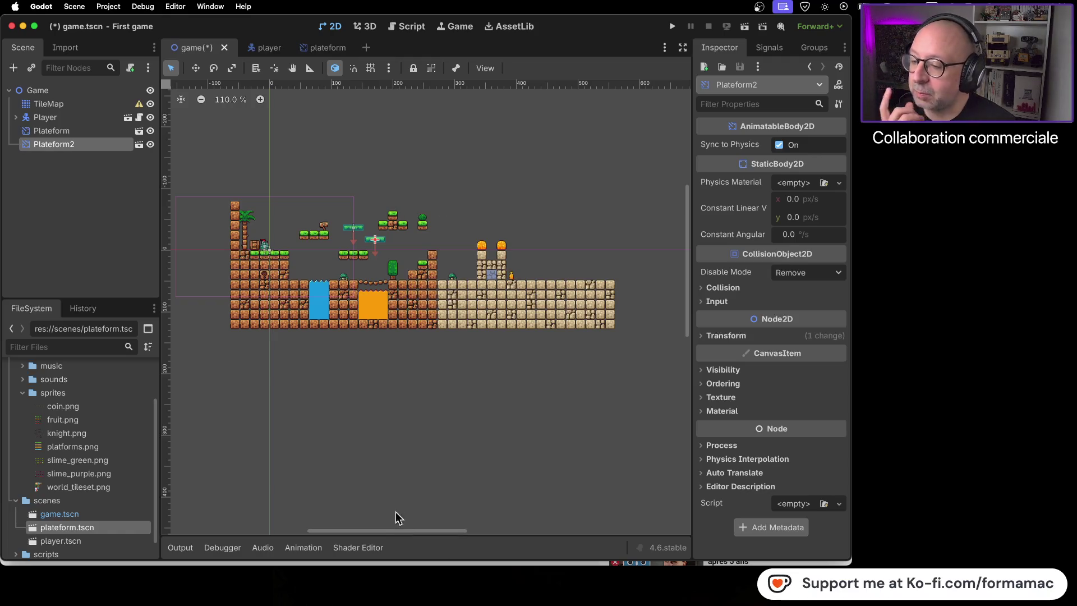
Box-select a block of upper platform tiles in the TileMap and shift them right
{"action": "left_click", "coordinate": [85, 104]}
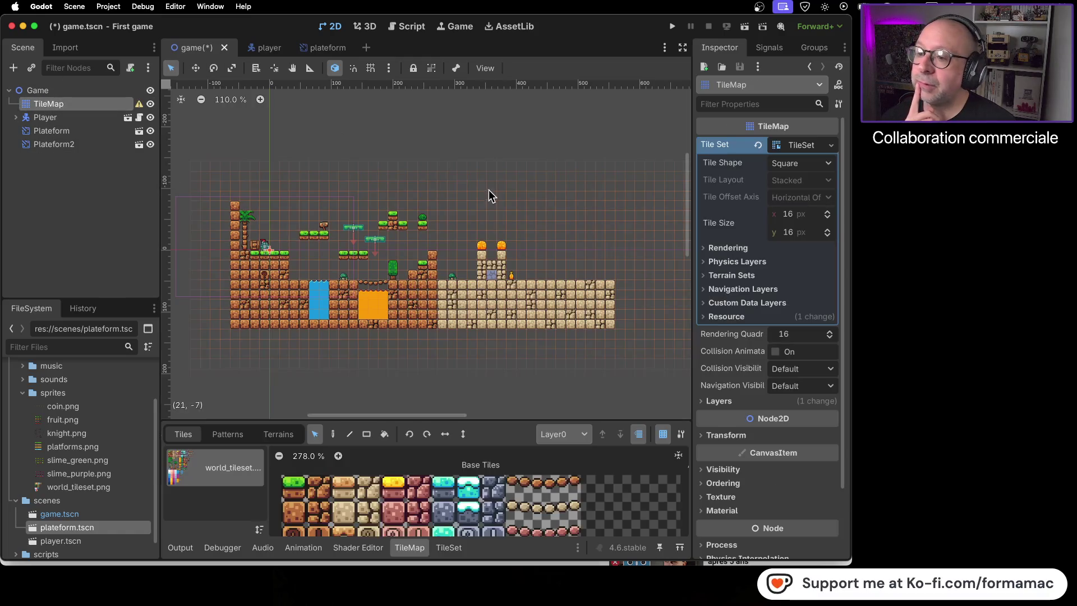
{"action": "left_click_drag", "start_coordinate": [361, 200], "coordinate": [429, 228]}
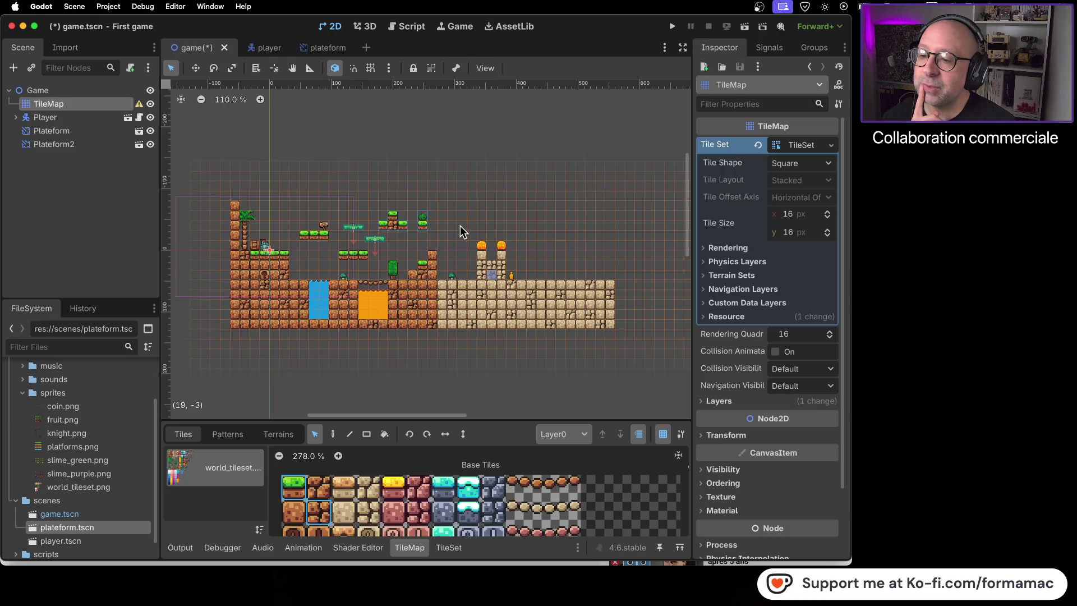
{"action": "mouse_move", "coordinate": [406, 224]}
{"action": "left_mouse_down"}
{"action": "mouse_move", "coordinate": [506, 220]}
{"action": "mouse_move", "coordinate": [432, 224]}
{"action": "left_mouse_up"}
{"action": "scroll", "coordinate": [362, 225], "scroll_direction": "up", "scroll_amount": 4}
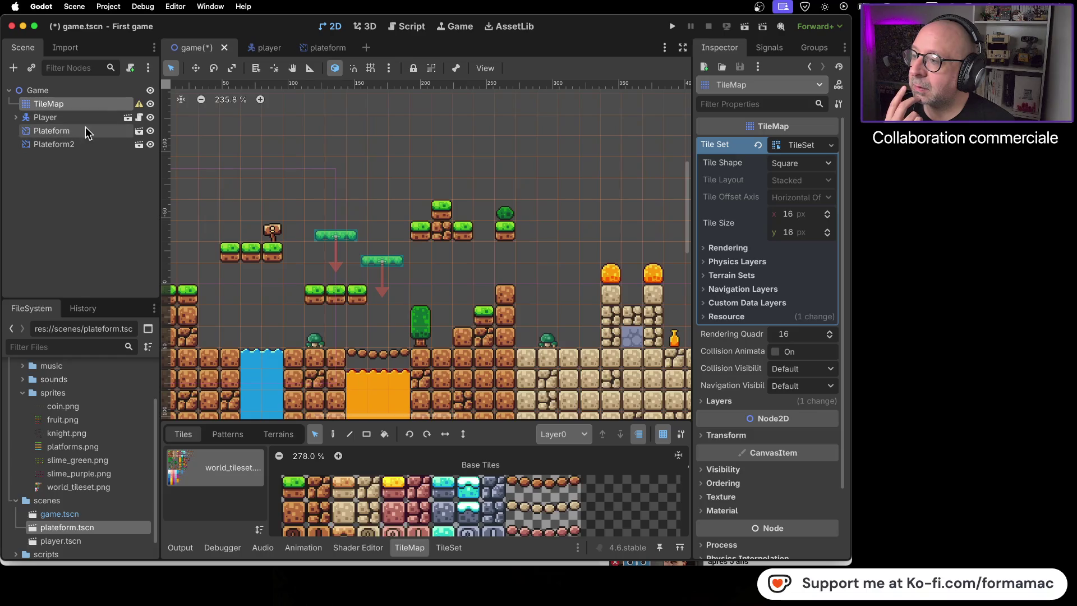
Lift Plateform high above the ledges, then save and run the game
{"action": "left_click", "coordinate": [79, 96]}
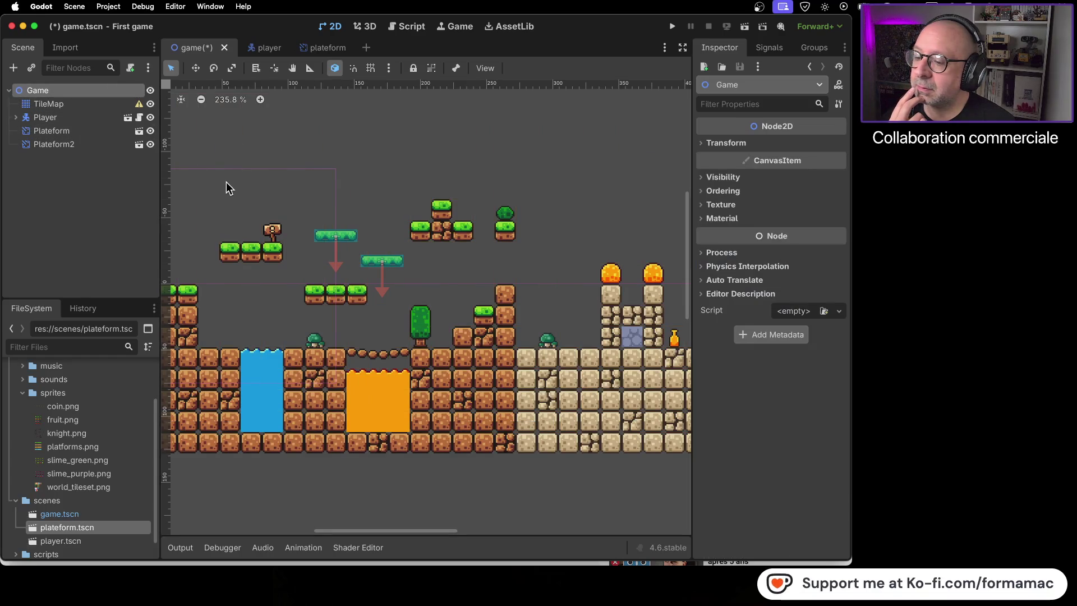
{"action": "mouse_move", "coordinate": [333, 237]}
{"action": "left_mouse_down"}
{"action": "mouse_move", "coordinate": [437, 128]}
{"action": "mouse_move", "coordinate": [415, 130]}
{"action": "left_mouse_up"}
{"action": "left_click", "coordinate": [672, 27]}
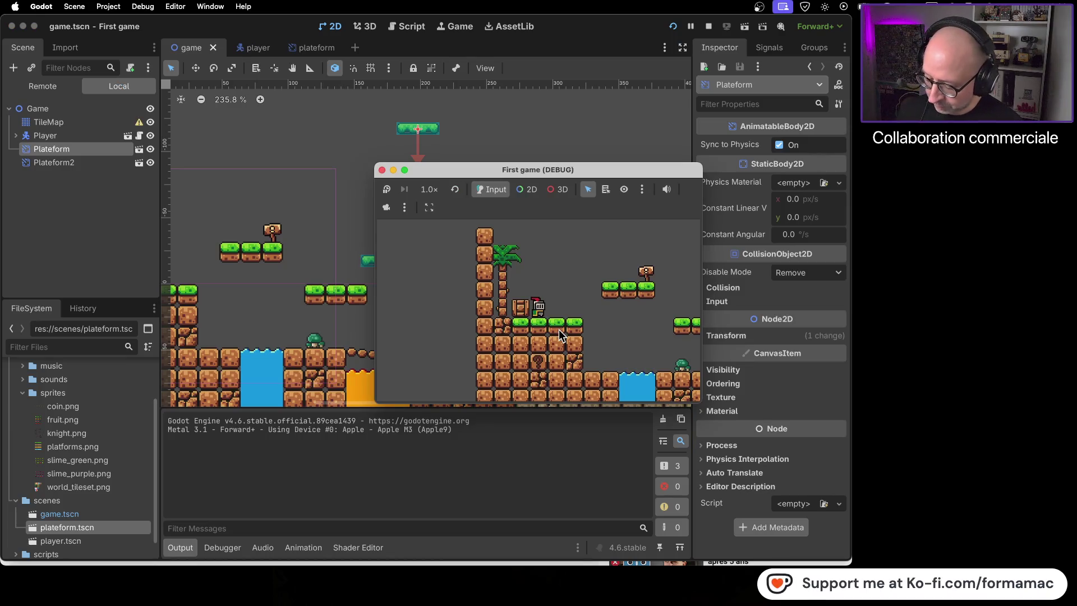
Run and jump the knight across the higher platforms, then close the debug game window
{"action": "key", "text": "Right"}
{"action": "key", "text": "space"}
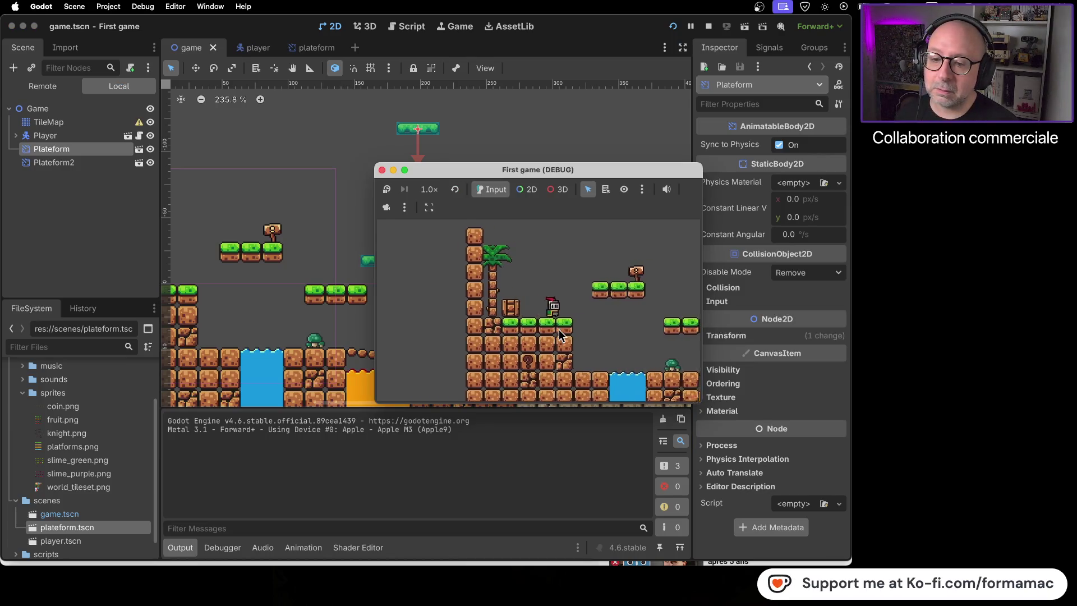
{"action": "key", "text": "Right"}
{"action": "key", "text": "space"}
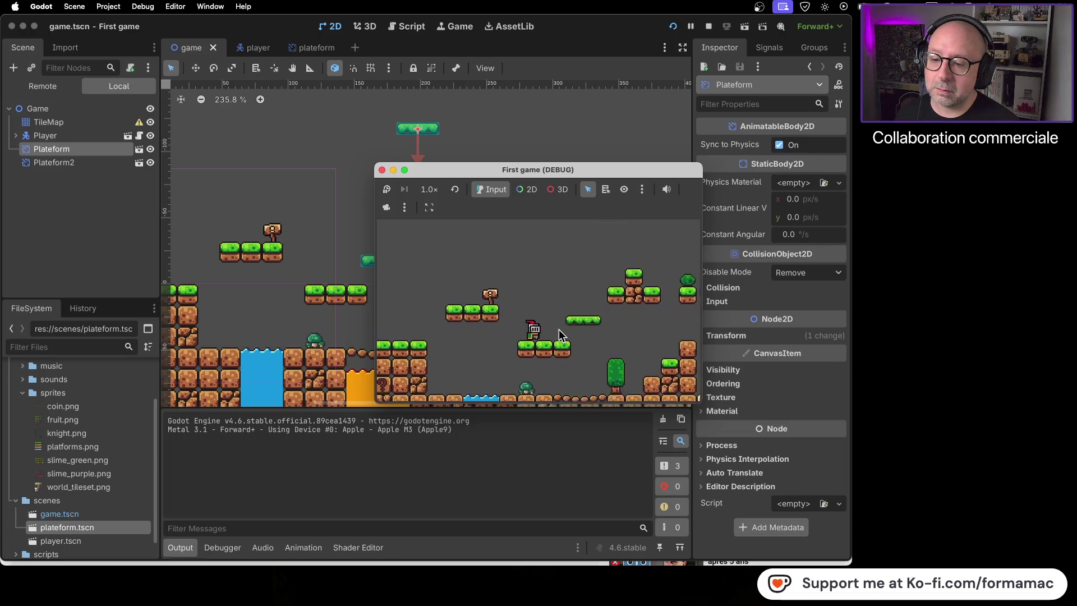
{"action": "key", "text": "Right"}
{"action": "key", "text": "space"}
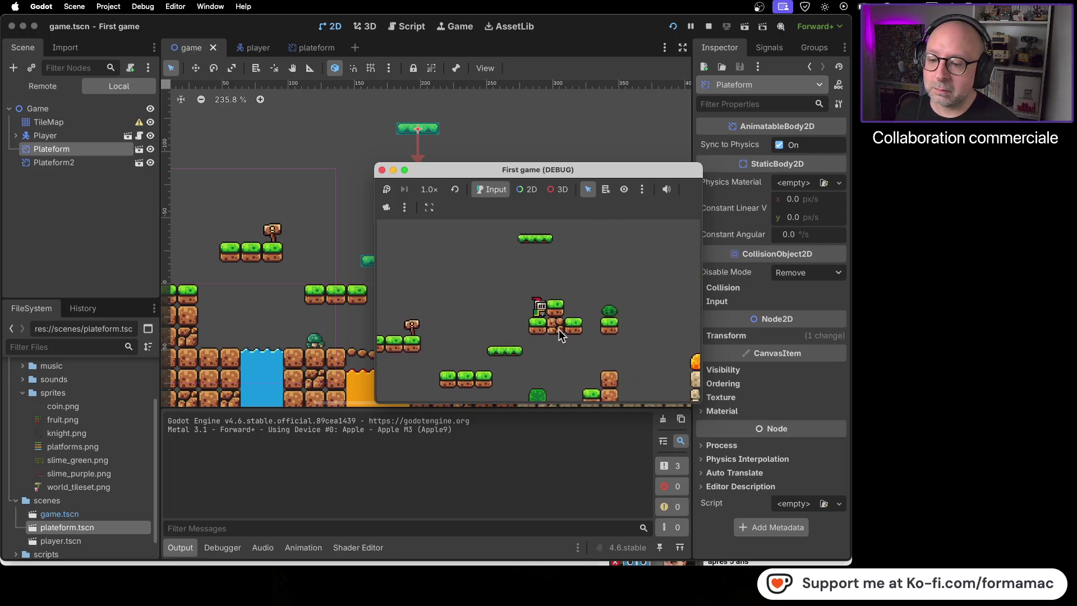
{"action": "key", "text": "Left"}
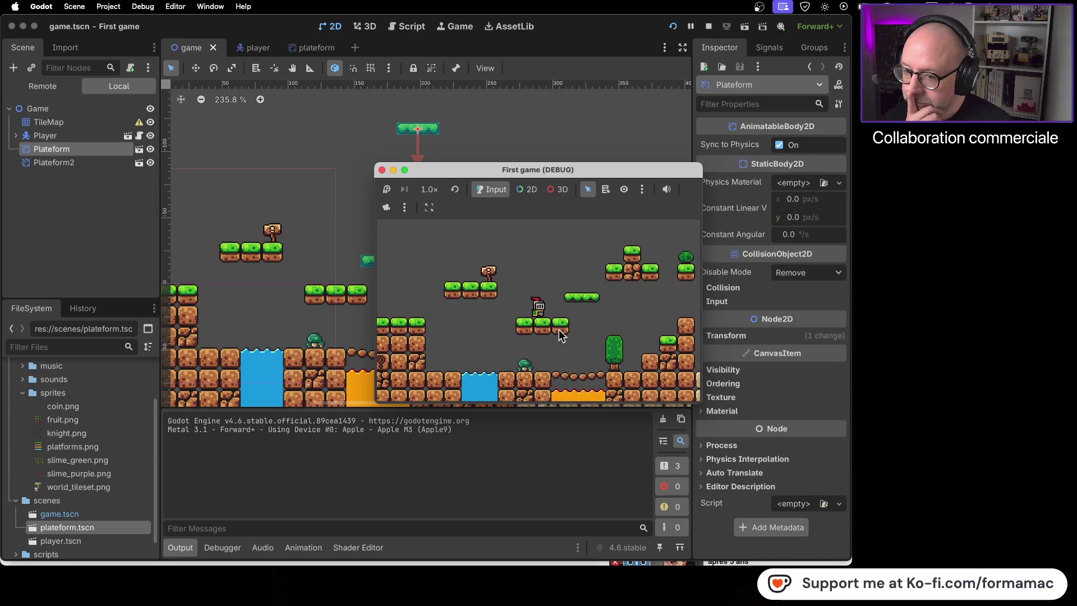
{"action": "left_click", "coordinate": [382, 170]}
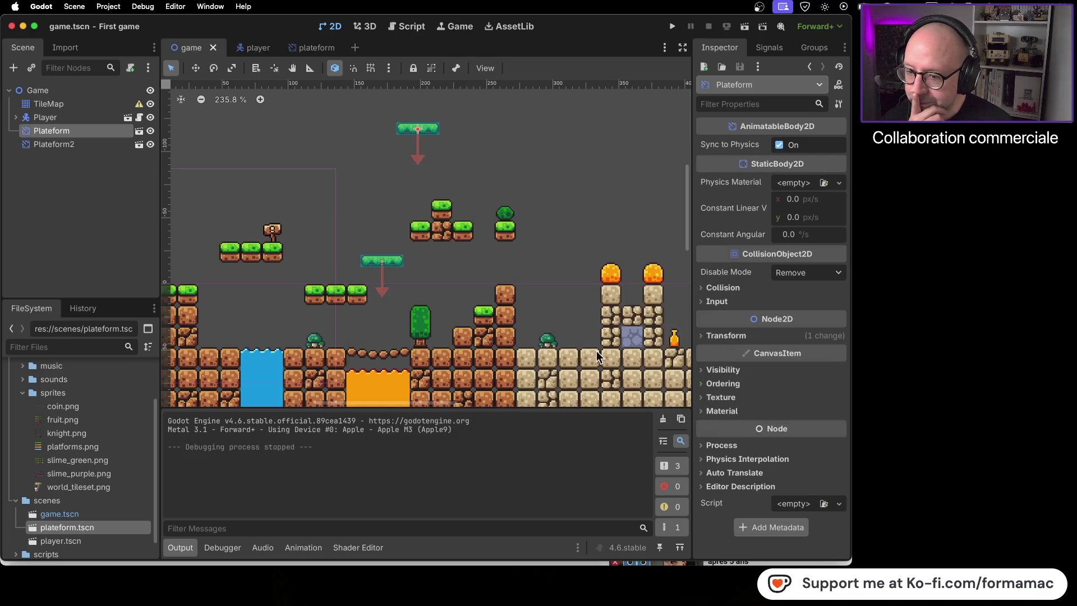
Zoom out, select the TileMap, and move the stone ground tiles further right
{"action": "scroll", "coordinate": [572, 346], "scroll_direction": "down", "scroll_amount": 3}
{"action": "left_click_drag", "start_coordinate": [611, 357], "coordinate": [345, 256]}
{"action": "scroll", "coordinate": [346, 256], "scroll_direction": "down", "scroll_amount": 4}
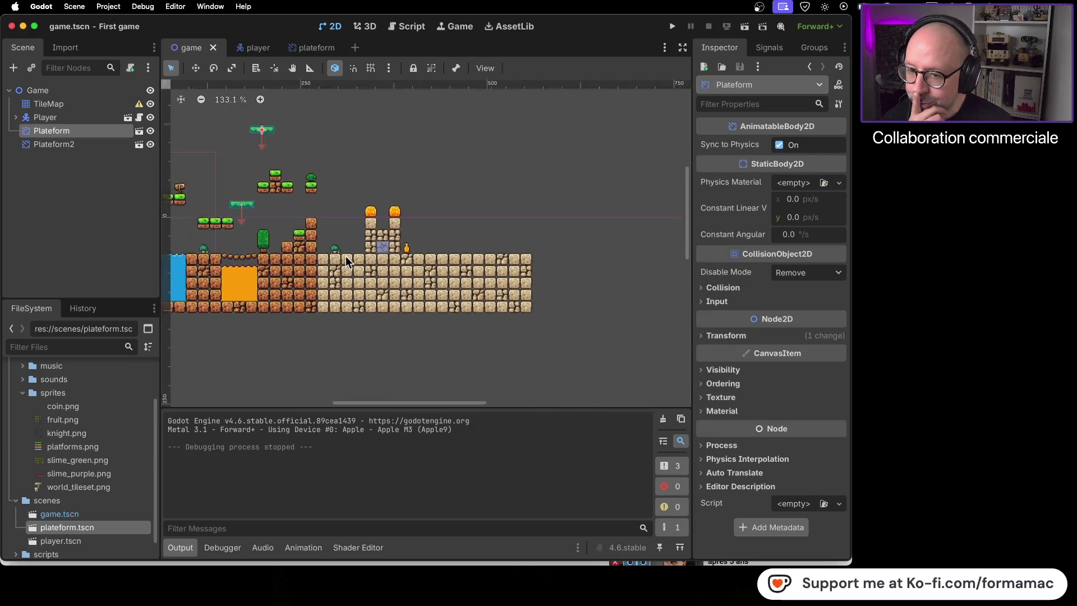
{"action": "left_click", "coordinate": [373, 362]}
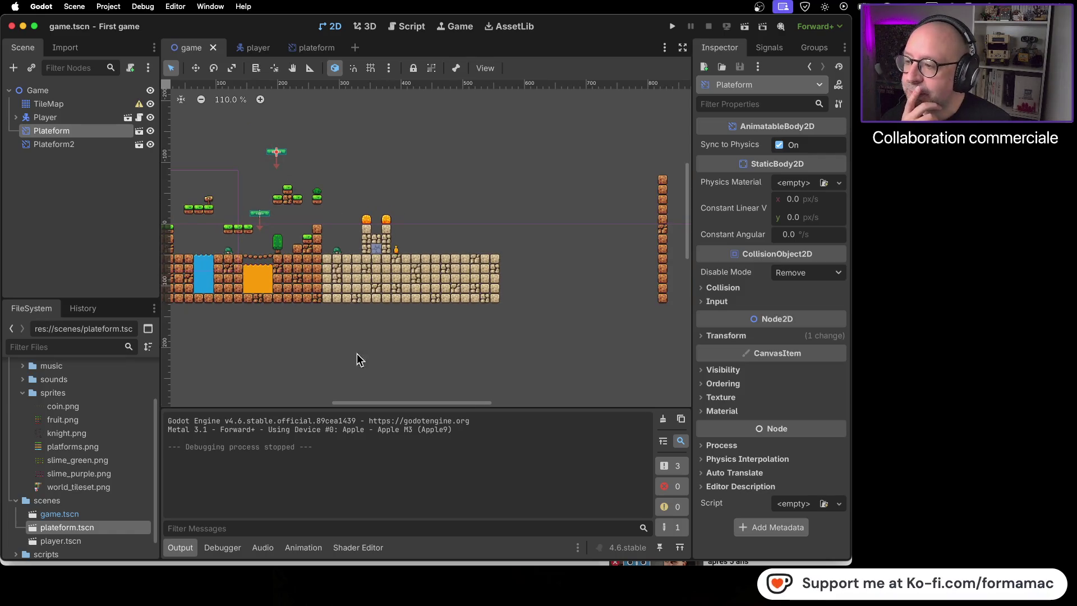
{"action": "left_click", "coordinate": [92, 106]}
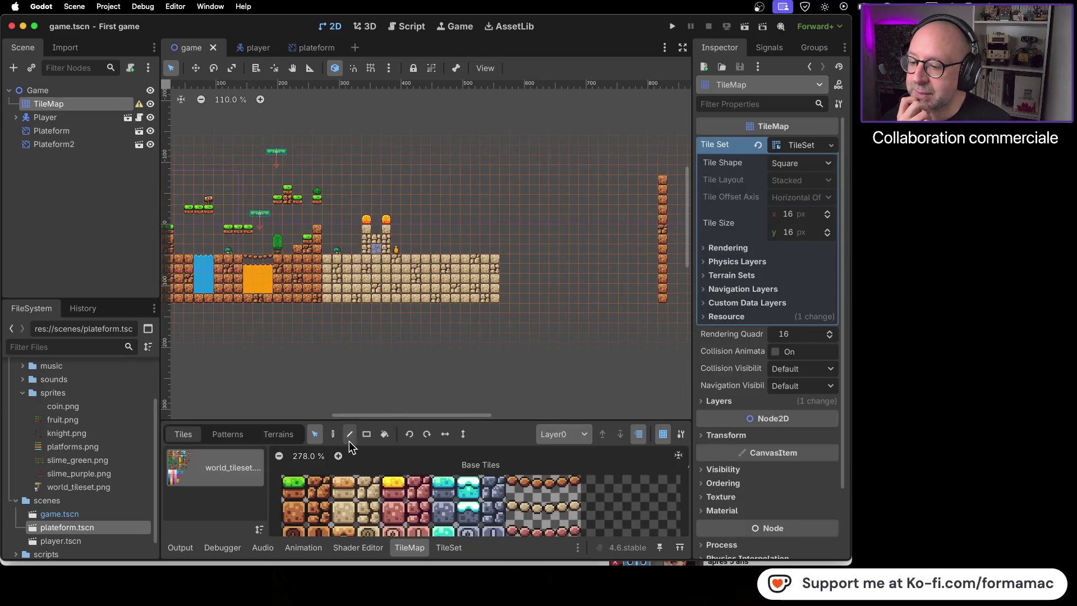
{"action": "mouse_move", "coordinate": [327, 196]}
{"action": "left_mouse_down"}
{"action": "mouse_move", "coordinate": [416, 330]}
{"action": "mouse_move", "coordinate": [525, 331]}
{"action": "left_mouse_up"}
{"action": "mouse_move", "coordinate": [482, 297]}
{"action": "left_mouse_down"}
{"action": "mouse_move", "coordinate": [575, 297]}
{"action": "mouse_move", "coordinate": [560, 295]}
{"action": "left_mouse_up"}
Box-select the brown dirt tiles, the upper-left floating platform, and another tile block
{"action": "scroll", "coordinate": [361, 275], "scroll_direction": "up", "scroll_amount": 2}
{"action": "mouse_move", "coordinate": [351, 210]}
{"action": "left_mouse_down"}
{"action": "mouse_move", "coordinate": [274, 311]}
{"action": "mouse_move", "coordinate": [365, 295]}
{"action": "left_mouse_up"}
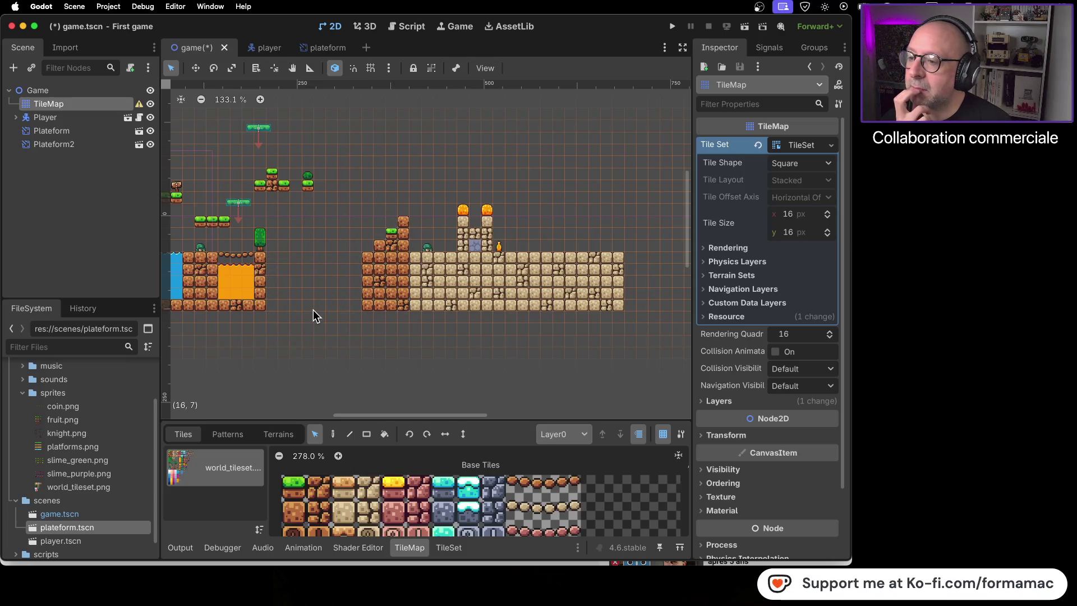
{"action": "left_click_drag", "start_coordinate": [246, 160], "coordinate": [332, 184]}
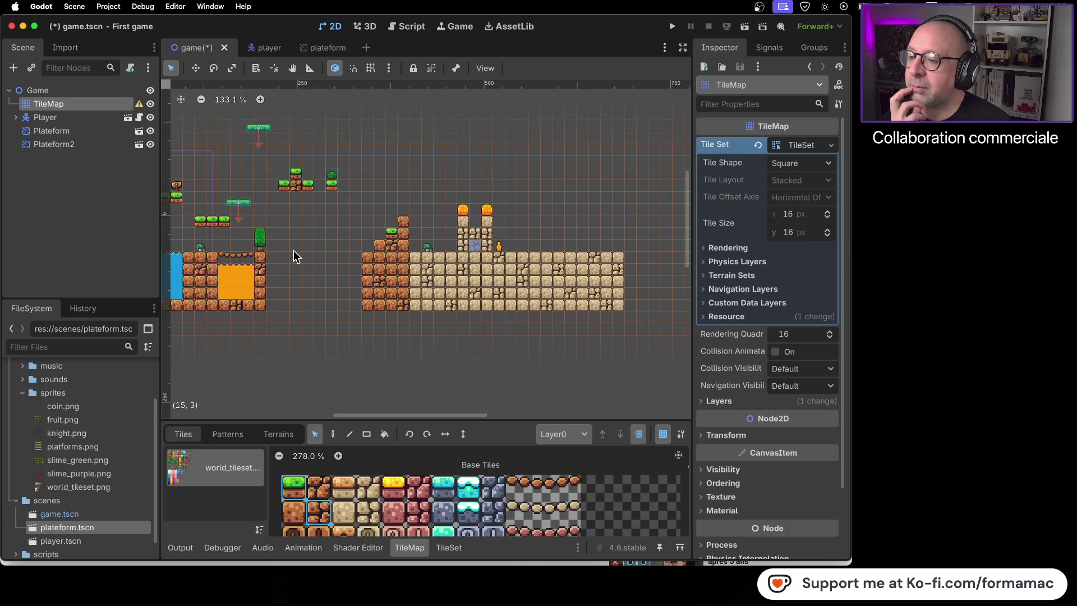
{"action": "left_click_drag", "start_coordinate": [285, 292], "coordinate": [382, 297]}
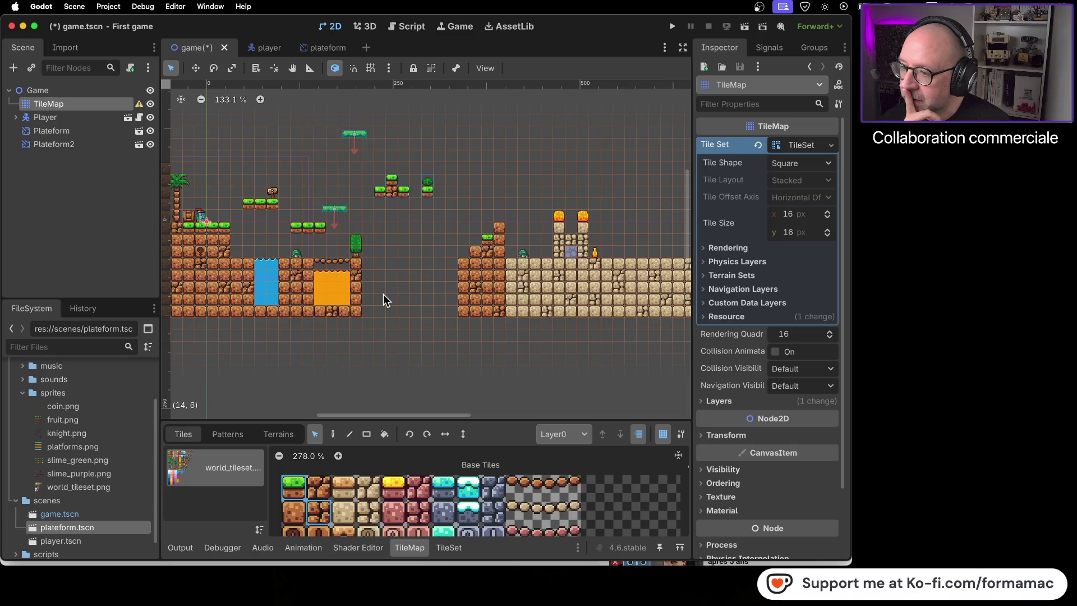
{"action": "left_click_drag", "start_coordinate": [341, 209], "coordinate": [304, 132]}
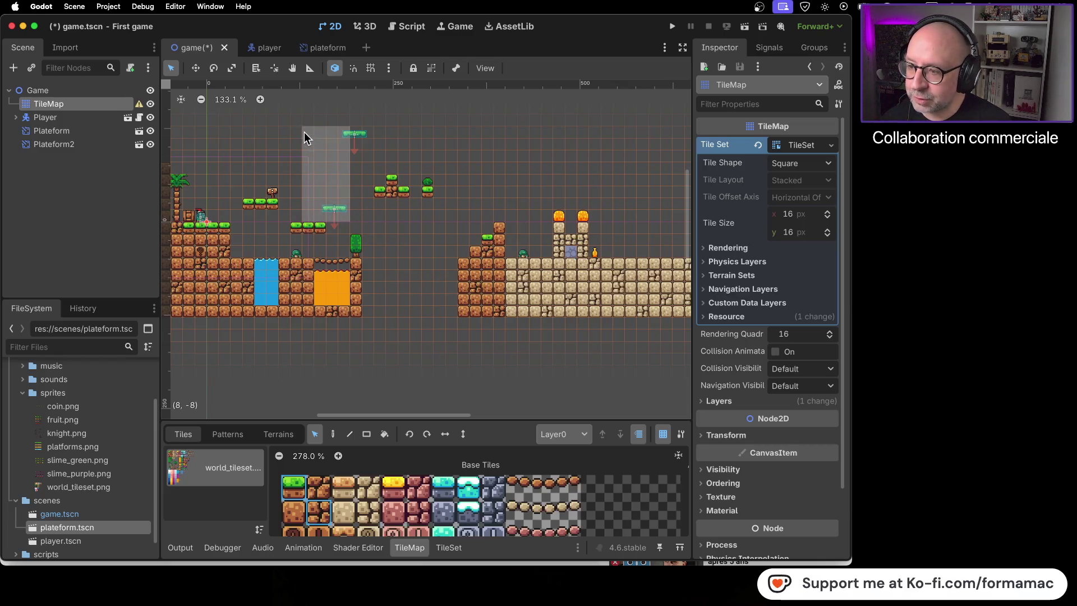
Move Plateform2 up-left beside Plateform and test-walk the knight right off the ledge
{"action": "left_click_drag", "start_coordinate": [312, 171], "coordinate": [305, 133]}
{"action": "left_click", "coordinate": [82, 90]}
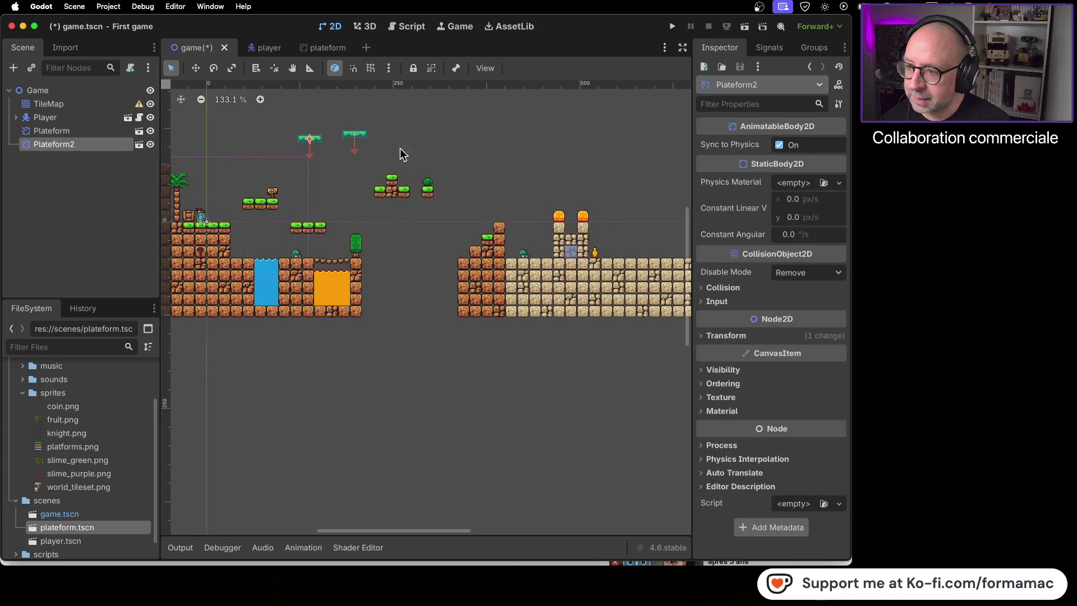
{"action": "left_click", "coordinate": [672, 27]}
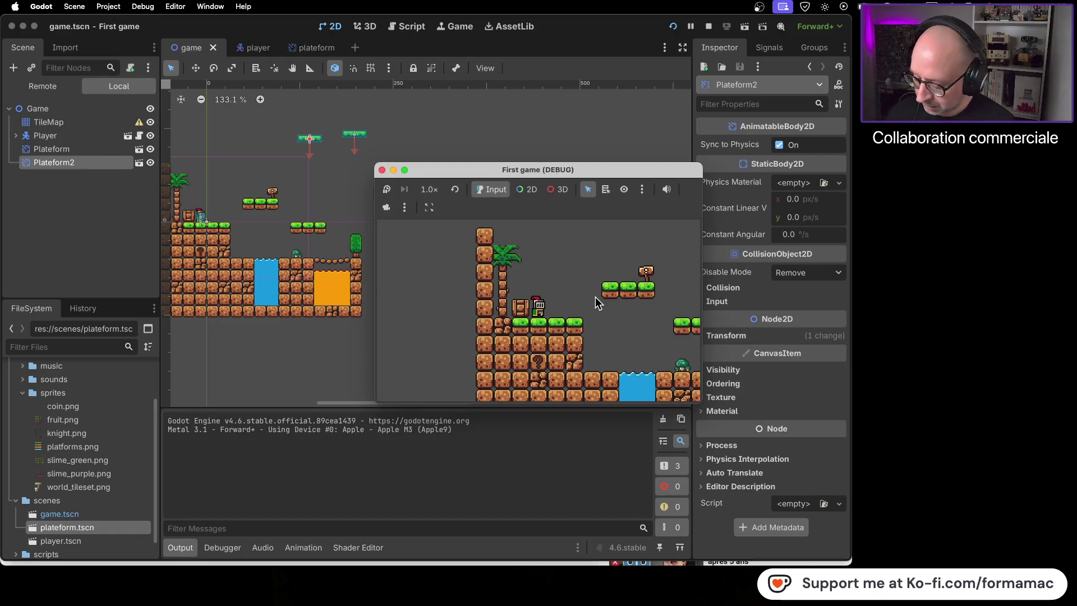
{"action": "key", "text": "Right"}
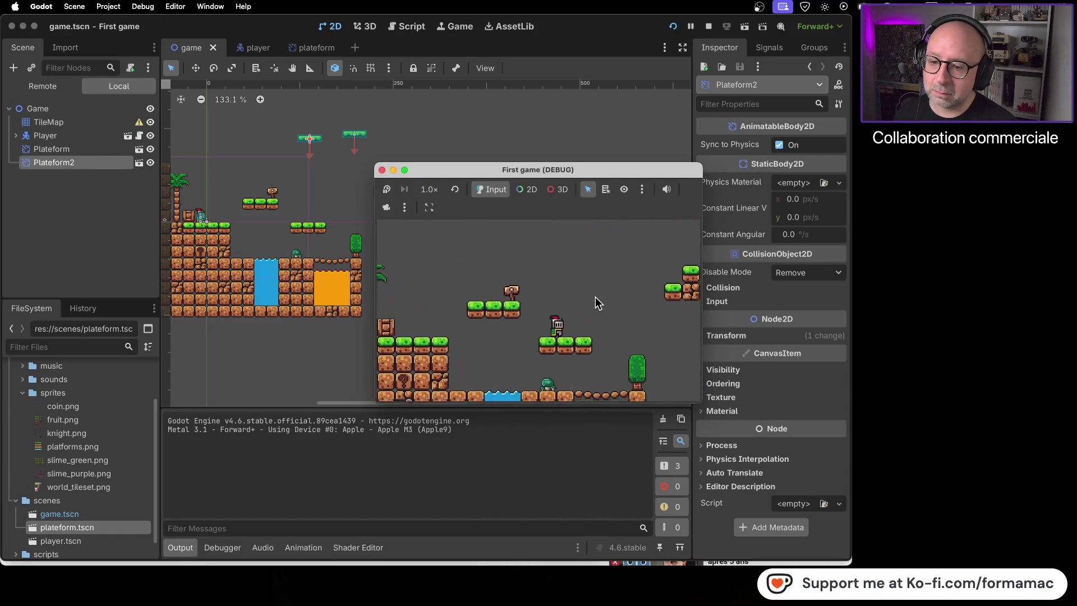
{"action": "key", "text": "Right"}
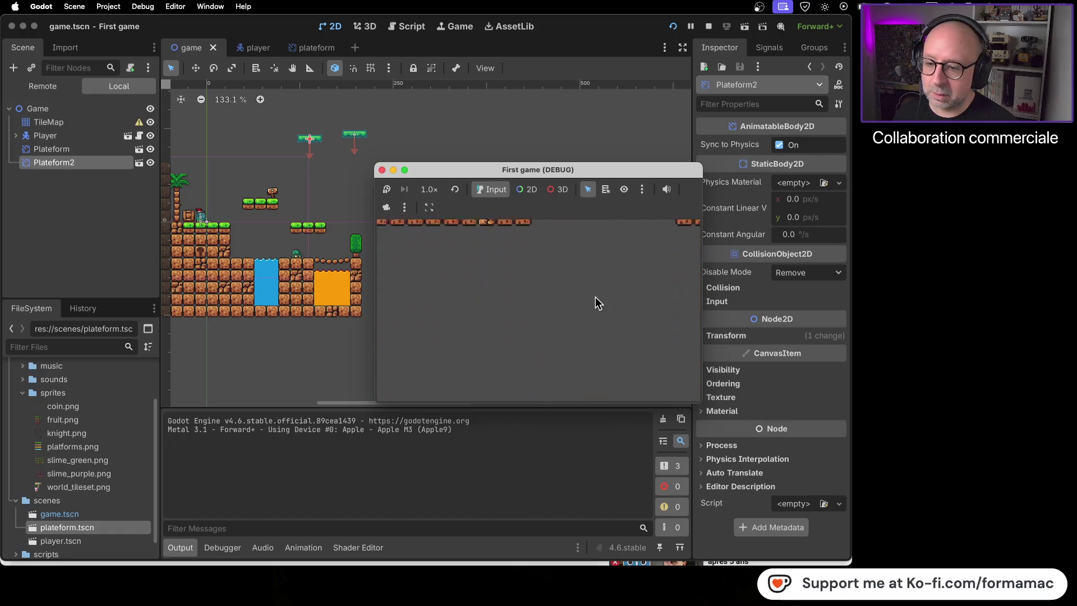
Restart the game, walk the knight right across the platforms, and stop it
{"action": "left_click", "coordinate": [382, 170]}
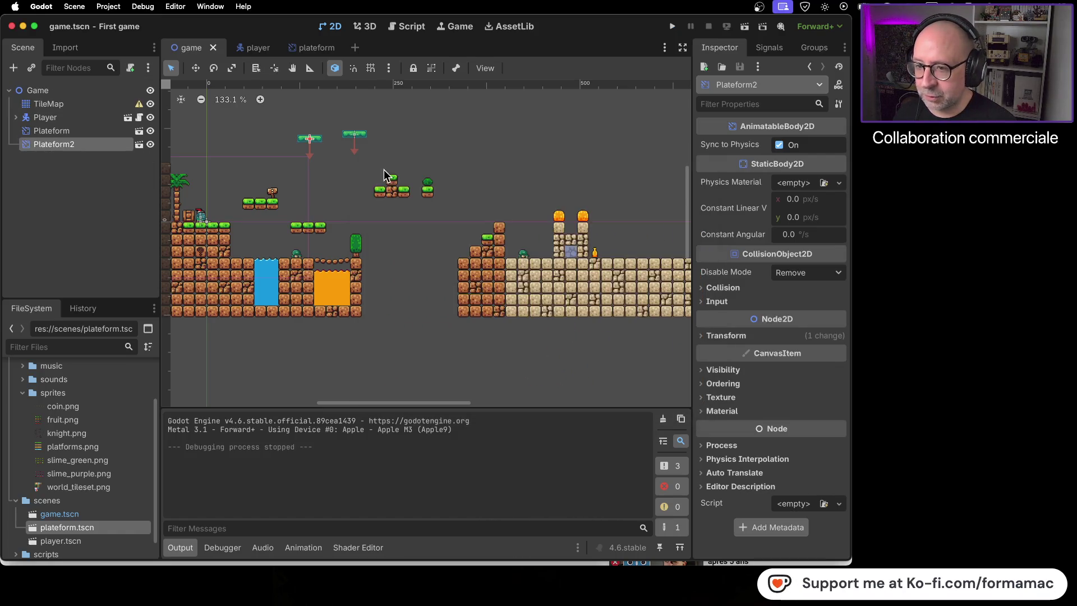
{"action": "left_click", "coordinate": [673, 27]}
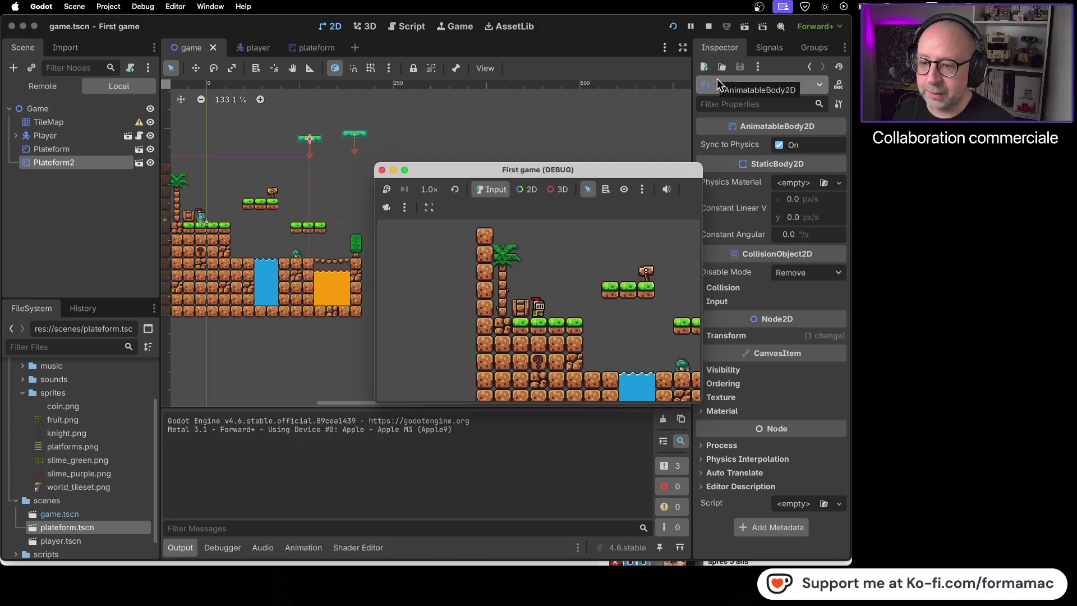
{"action": "key", "text": "Right"}
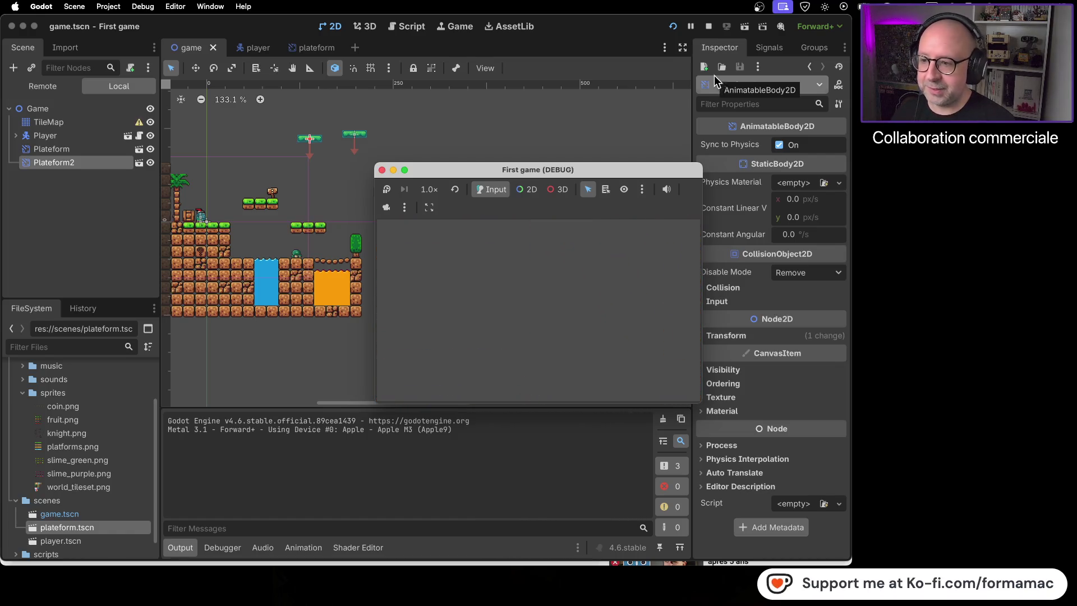
{"action": "left_click", "coordinate": [382, 170]}
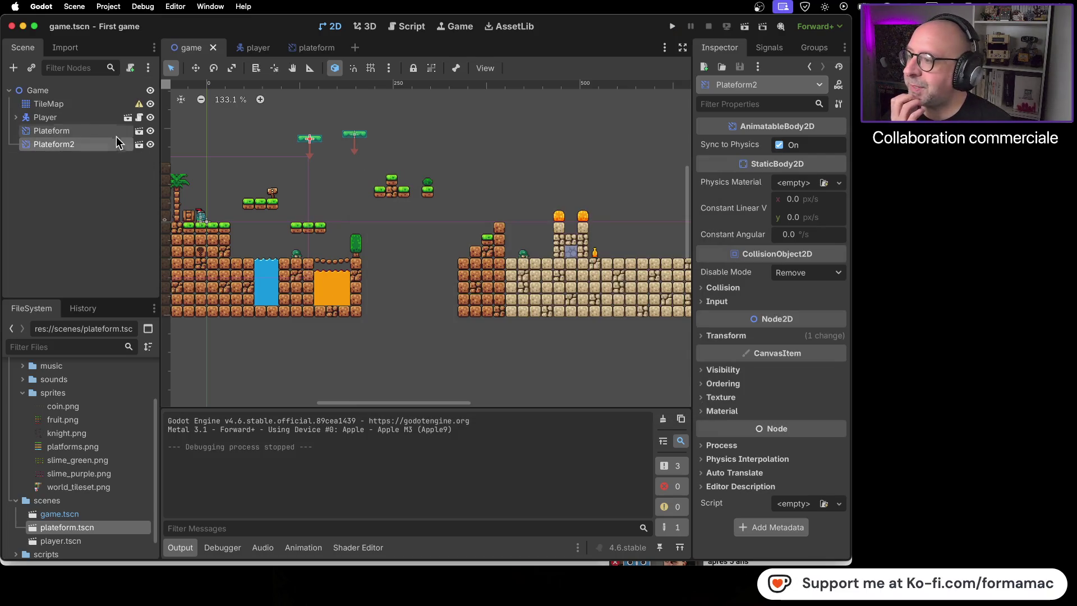
Raise the floating grass tiles one row in the TileMap
{"action": "left_click", "coordinate": [90, 105]}
{"action": "left_click_drag", "start_coordinate": [491, 159], "coordinate": [359, 213]}
{"action": "left_click_drag", "start_coordinate": [392, 191], "coordinate": [393, 178]}
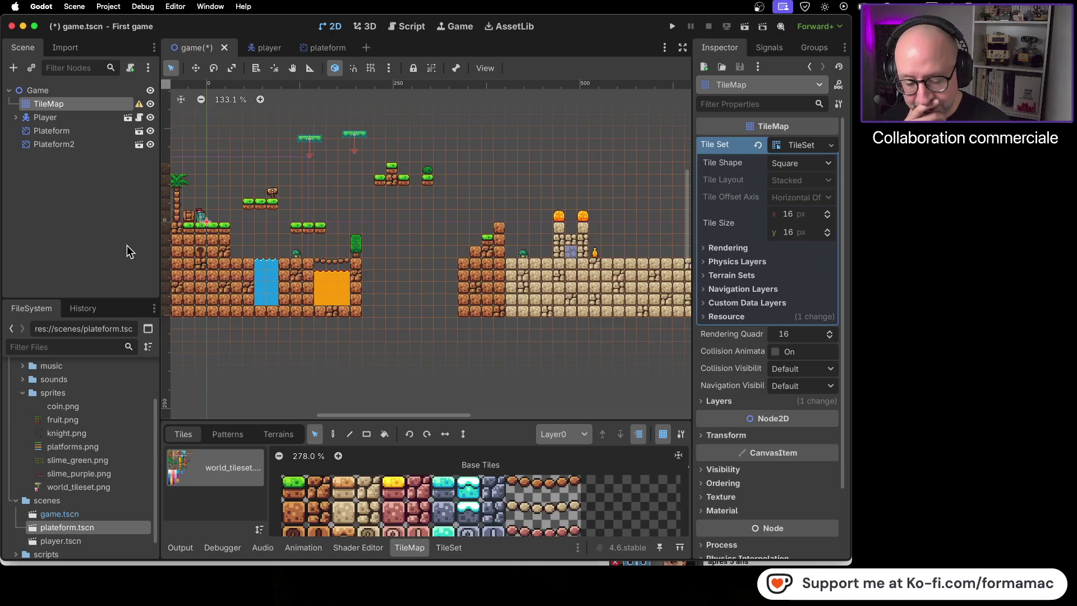
Move Plateform2 lower and to the right, nudging it slightly further right
{"action": "left_click", "coordinate": [95, 148]}
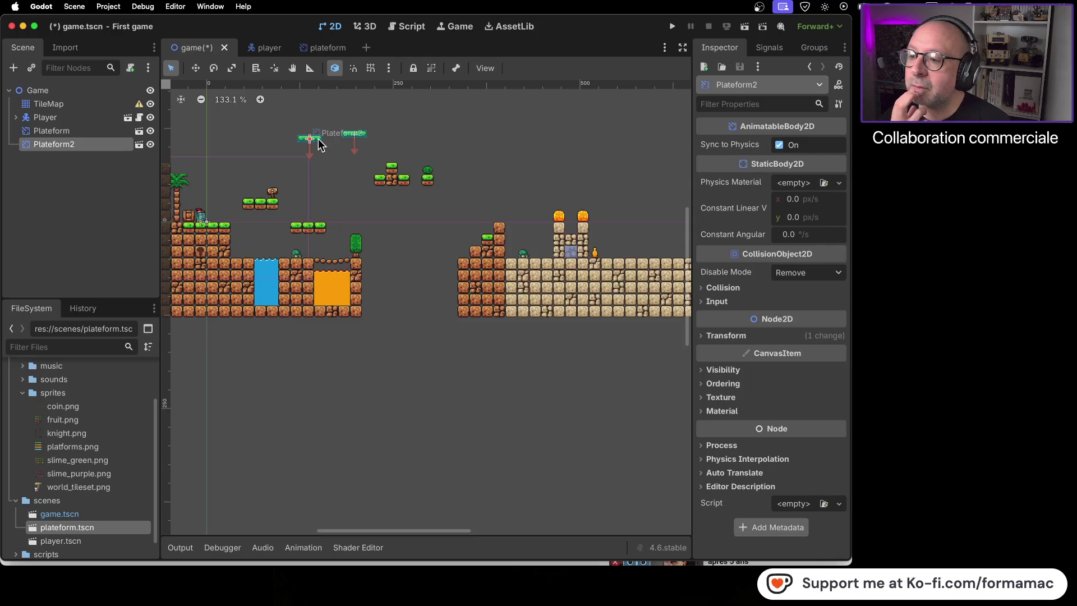
{"action": "mouse_move", "coordinate": [313, 139]}
{"action": "left_mouse_down"}
{"action": "mouse_move", "coordinate": [352, 200]}
{"action": "mouse_move", "coordinate": [336, 193]}
{"action": "left_mouse_up"}
{"action": "scroll", "coordinate": [357, 200], "scroll_direction": "up", "scroll_amount": 1}
{"action": "scroll", "coordinate": [357, 199], "scroll_direction": "up", "scroll_amount": 8}
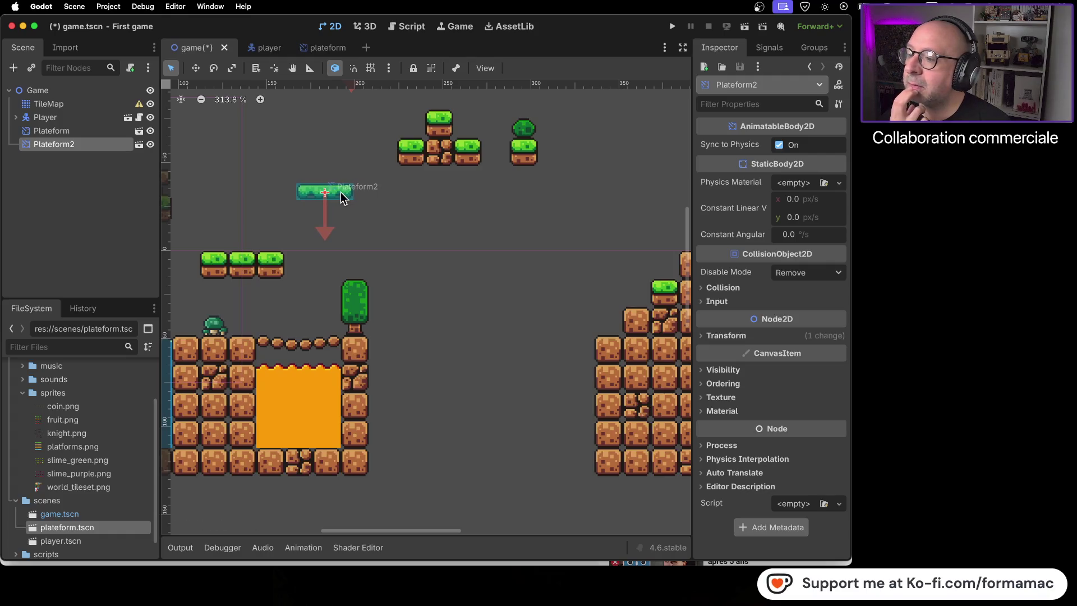
{"action": "left_click", "coordinate": [73, 90]}
{"action": "left_click_drag", "start_coordinate": [332, 193], "coordinate": [344, 193]}
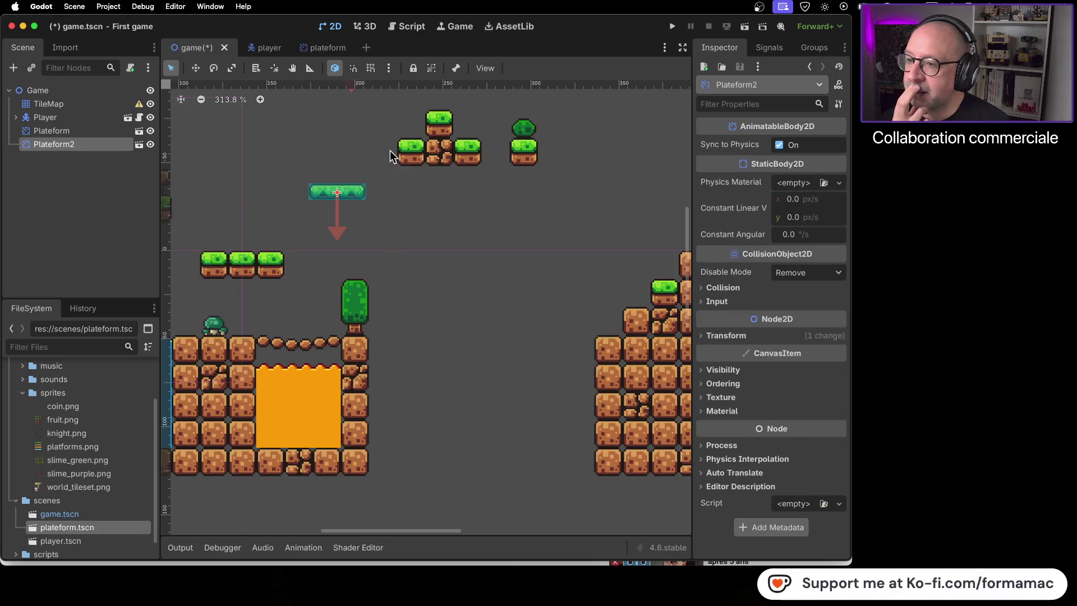
{"action": "scroll", "coordinate": [351, 130], "scroll_direction": "down", "scroll_amount": 5}
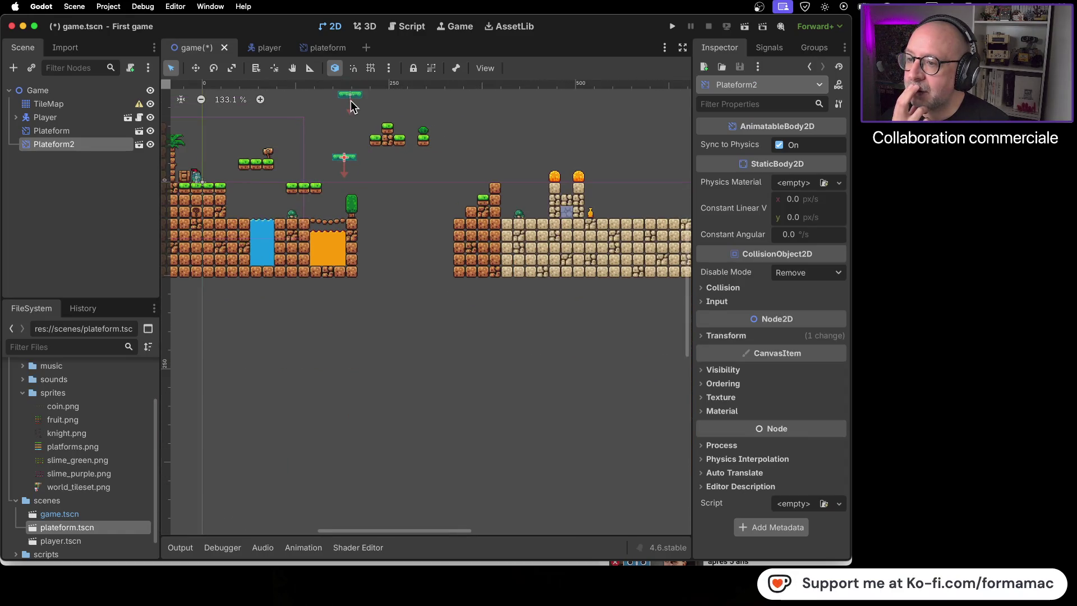
Place Plateform just right of the tall tree, then run the game
{"action": "mouse_move", "coordinate": [353, 101]}
{"action": "left_mouse_down"}
{"action": "mouse_move", "coordinate": [394, 236]}
{"action": "mouse_move", "coordinate": [382, 235]}
{"action": "left_mouse_up"}
{"action": "scroll", "coordinate": [380, 216], "scroll_direction": "up", "scroll_amount": 6}
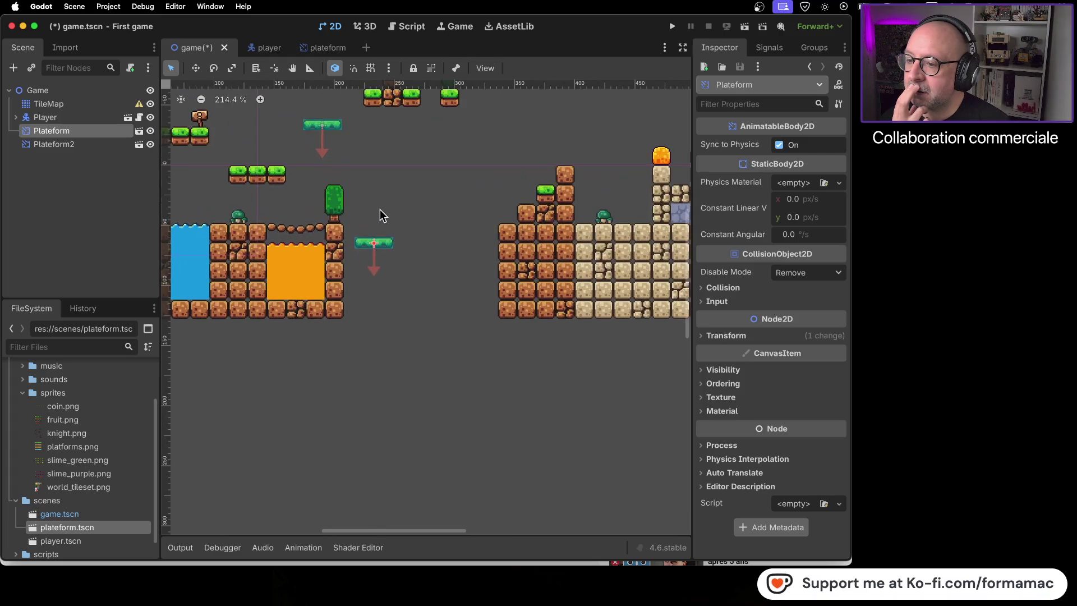
{"action": "scroll", "coordinate": [380, 216], "scroll_direction": "up", "scroll_amount": 2}
{"action": "mouse_move", "coordinate": [379, 289]}
{"action": "left_mouse_down"}
{"action": "mouse_move", "coordinate": [373, 256]}
{"action": "mouse_move", "coordinate": [351, 253]}
{"action": "left_mouse_up"}
{"action": "scroll", "coordinate": [441, 325], "scroll_direction": "down", "scroll_amount": 8}
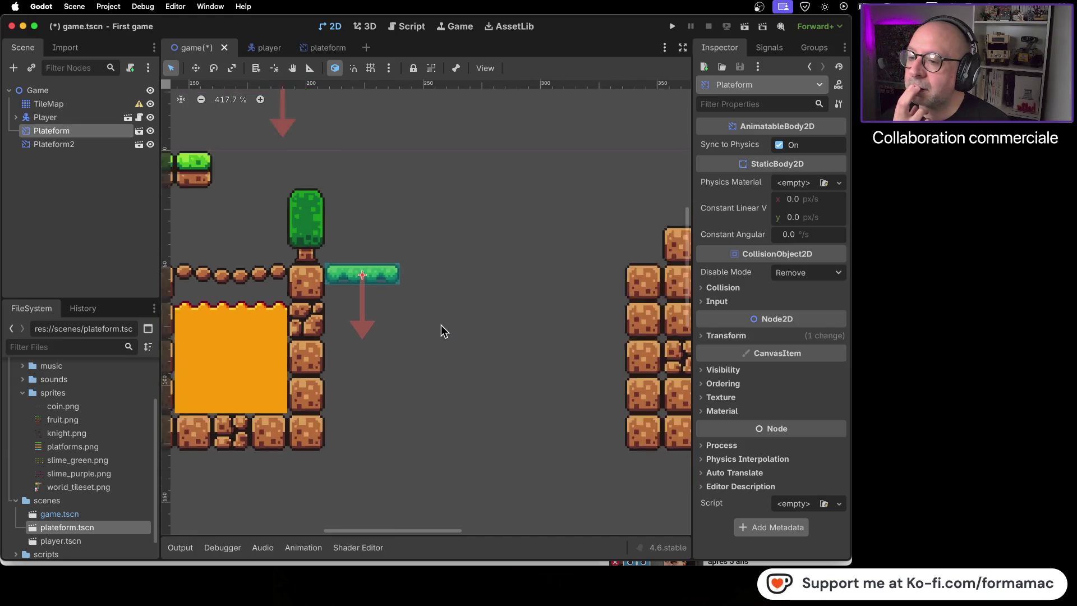
{"action": "left_click", "coordinate": [445, 356]}
{"action": "scroll", "coordinate": [449, 348], "scroll_direction": "down", "scroll_amount": 4}
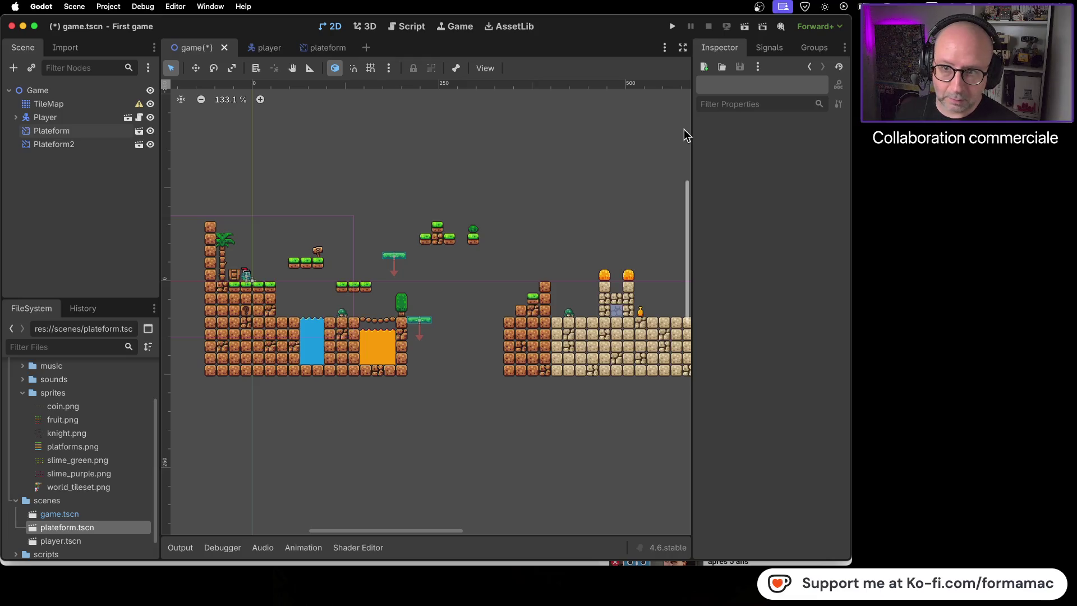
{"action": "left_click", "coordinate": [672, 26]}
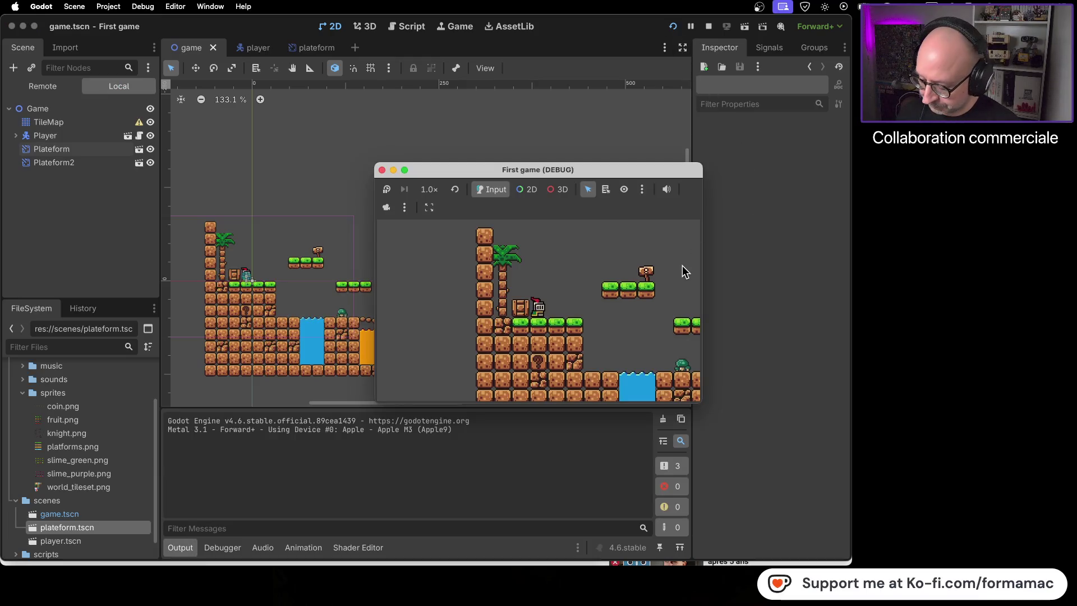
Walk and jump the knight right across the repositioned platforms, then stop the game
{"action": "key", "text": "Right"}
{"action": "key", "text": "space"}
{"action": "key", "text": "Right"}
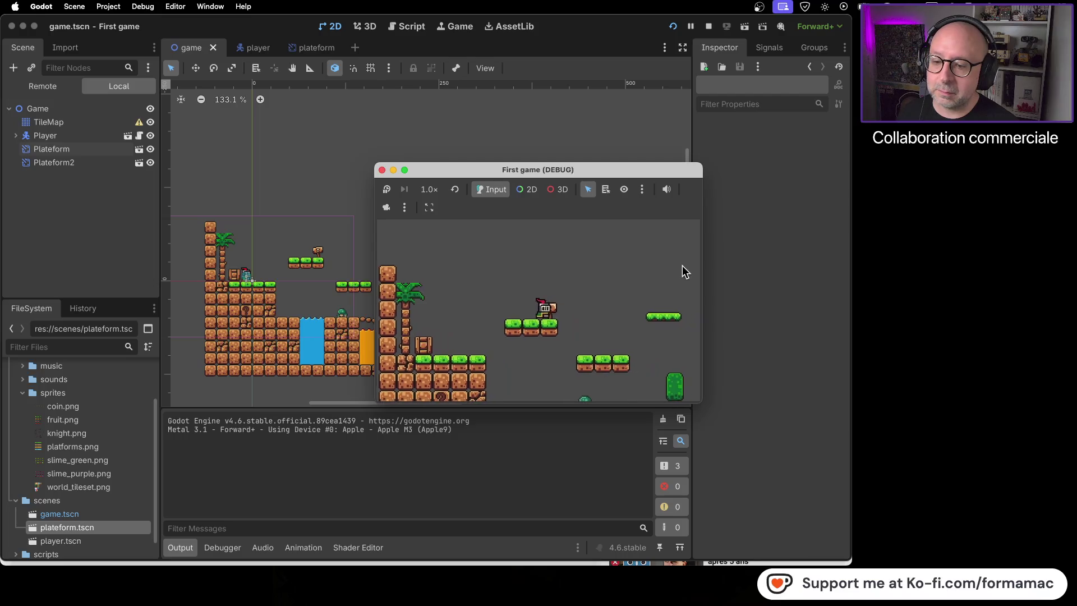
{"action": "key", "text": "Right"}
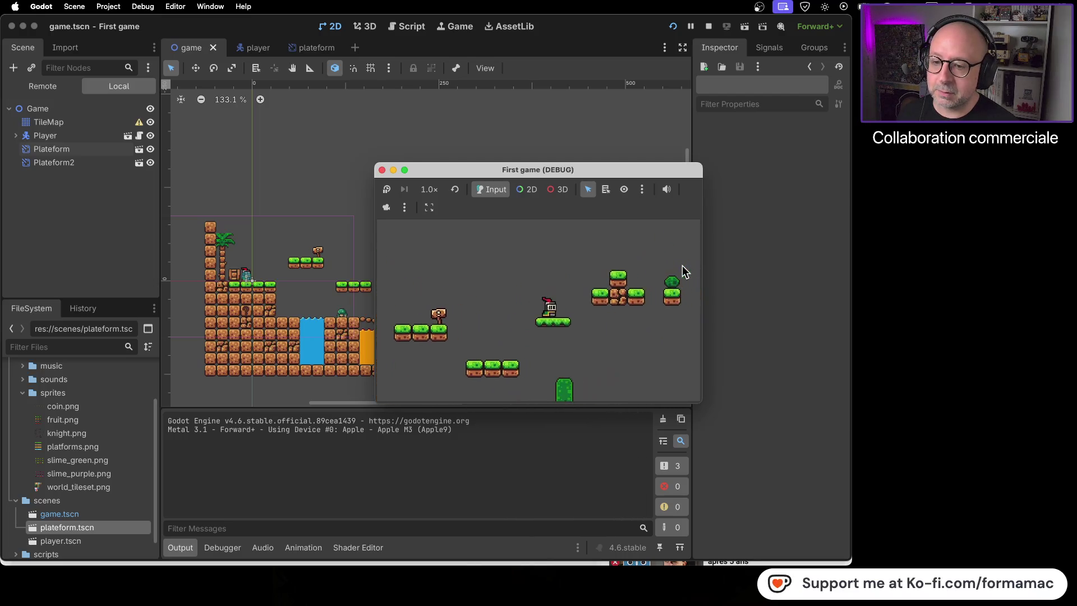
{"action": "key", "text": "Right"}
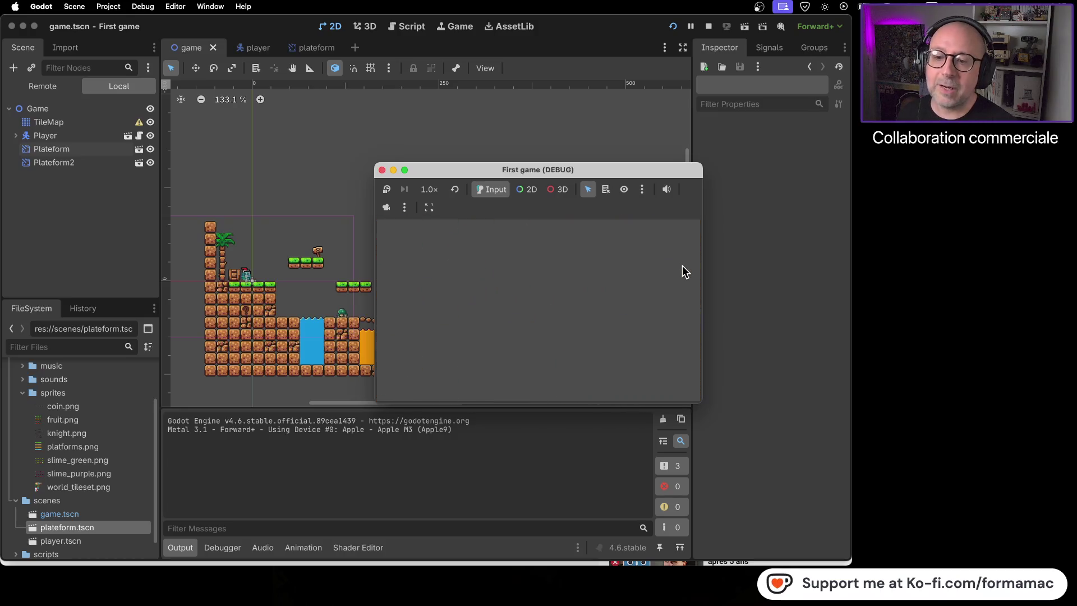
{"action": "left_click", "coordinate": [382, 169]}
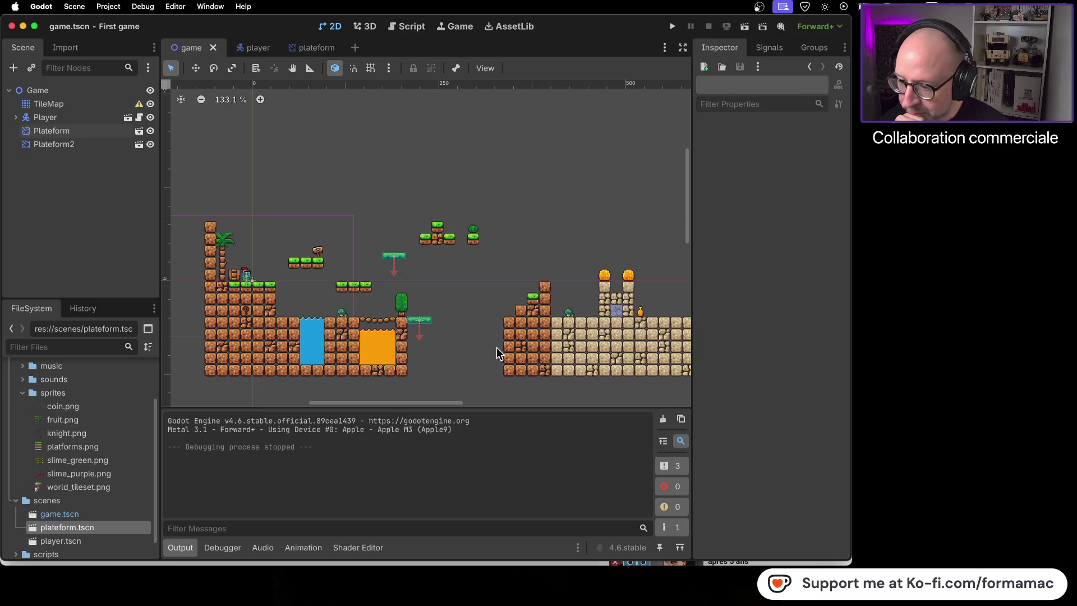
{"action": "left_click", "coordinate": [74, 104]}
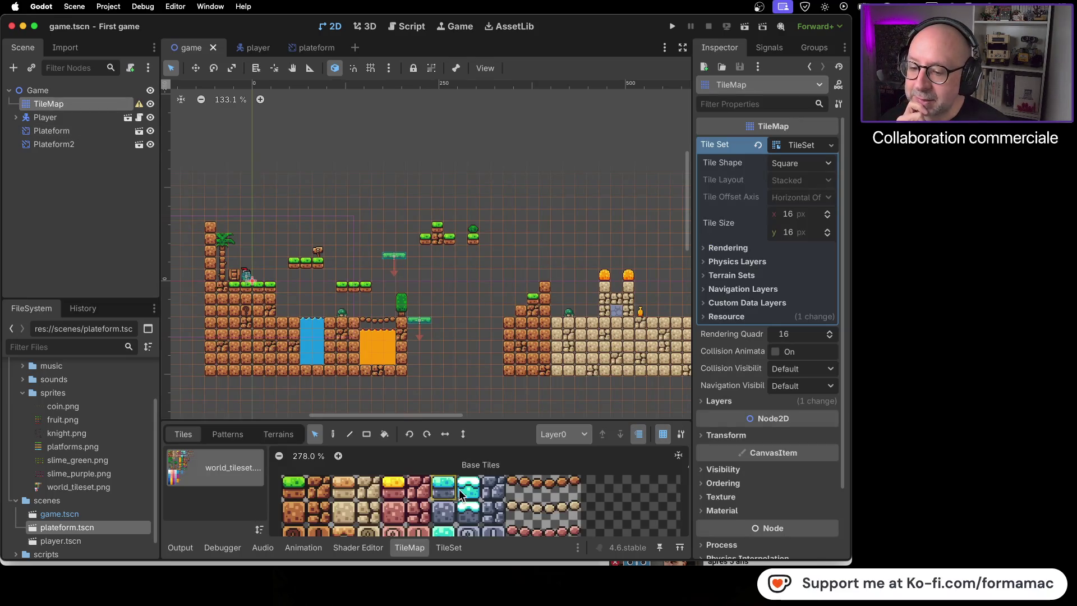
{"action": "scroll", "coordinate": [482, 490], "scroll_direction": "down", "scroll_amount": 2}
{"action": "scroll", "coordinate": [494, 483], "scroll_direction": "down", "scroll_amount": 3}
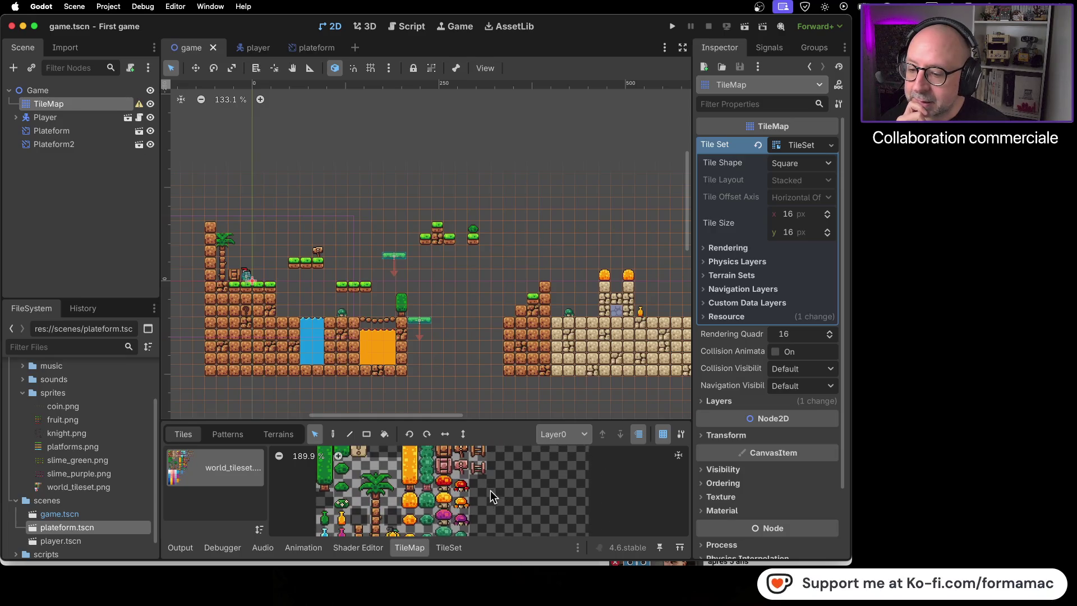
{"action": "scroll", "coordinate": [490, 493], "scroll_direction": "down", "scroll_amount": 3}
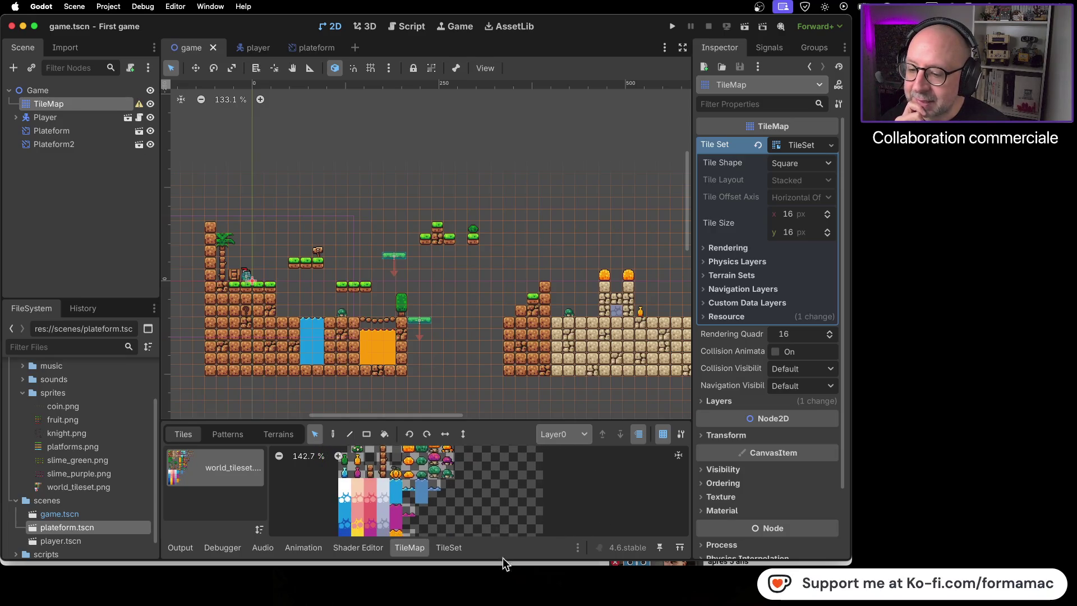
{"action": "scroll", "coordinate": [490, 496], "scroll_direction": "down", "scroll_amount": 4}
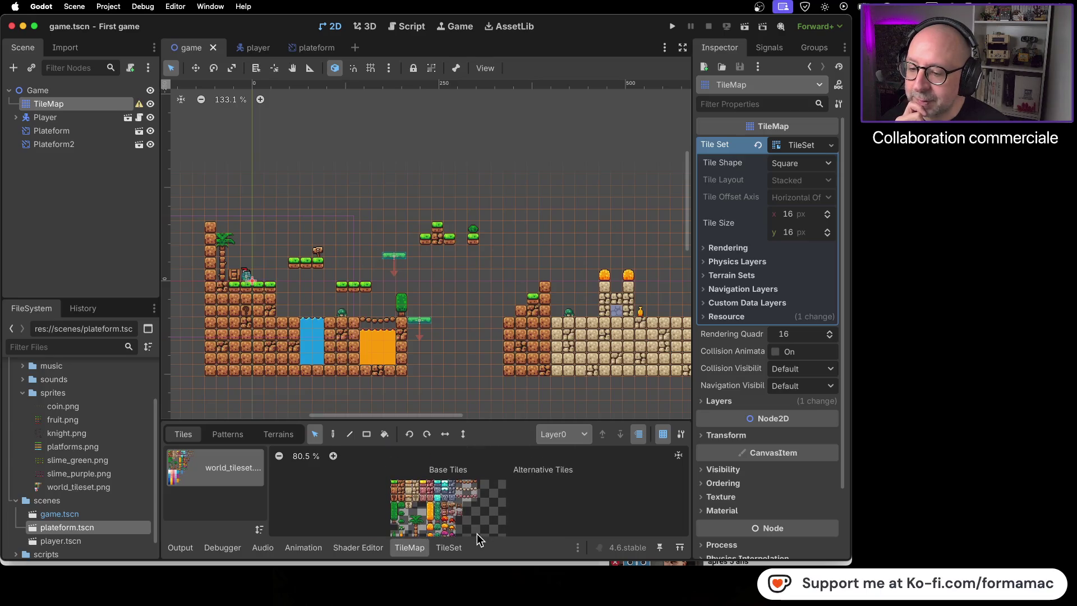
{"action": "scroll", "coordinate": [482, 520], "scroll_direction": "up", "scroll_amount": 2}
{"action": "scroll", "coordinate": [466, 507], "scroll_direction": "down", "scroll_amount": 2}
{"action": "scroll", "coordinate": [453, 499], "scroll_direction": "up", "scroll_amount": 2}
{"action": "scroll", "coordinate": [476, 459], "scroll_direction": "up", "scroll_amount": 2}
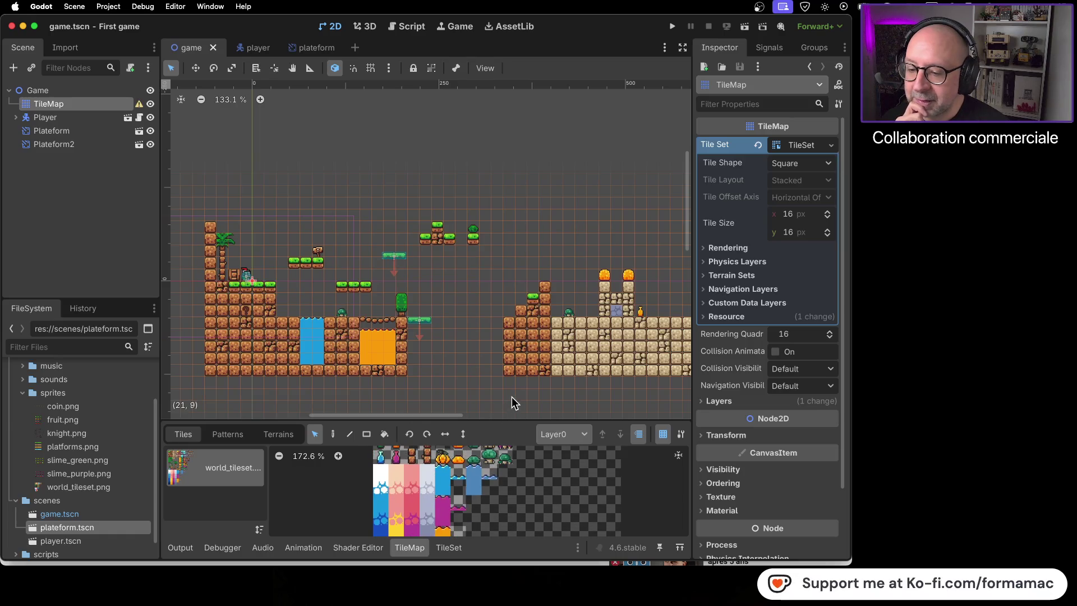
{"action": "scroll", "coordinate": [533, 490], "scroll_direction": "down", "scroll_amount": 4}
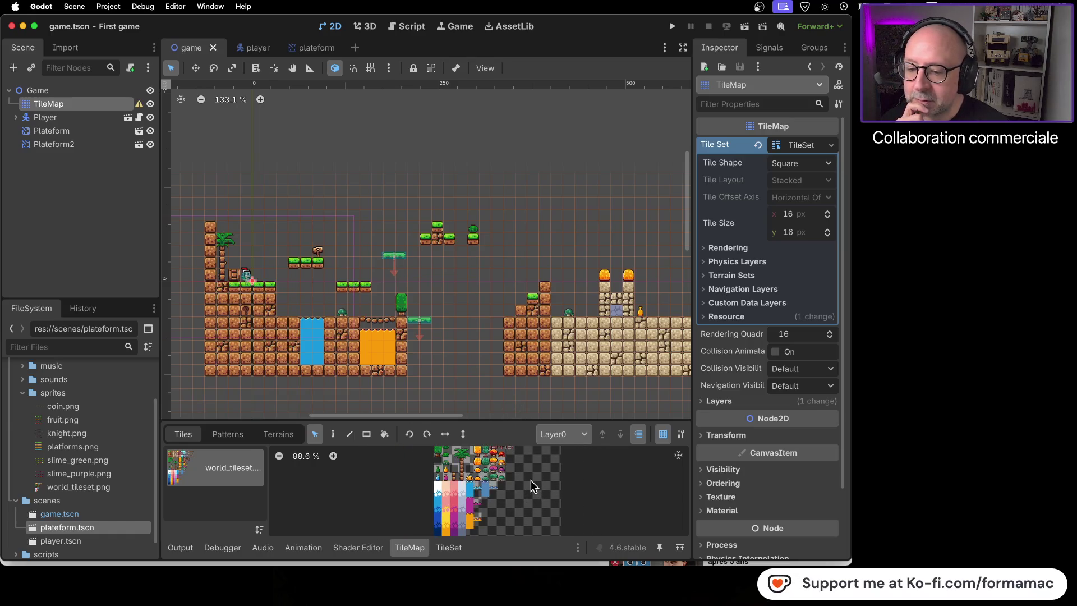
{"action": "scroll", "coordinate": [530, 486], "scroll_direction": "down", "scroll_amount": 3}
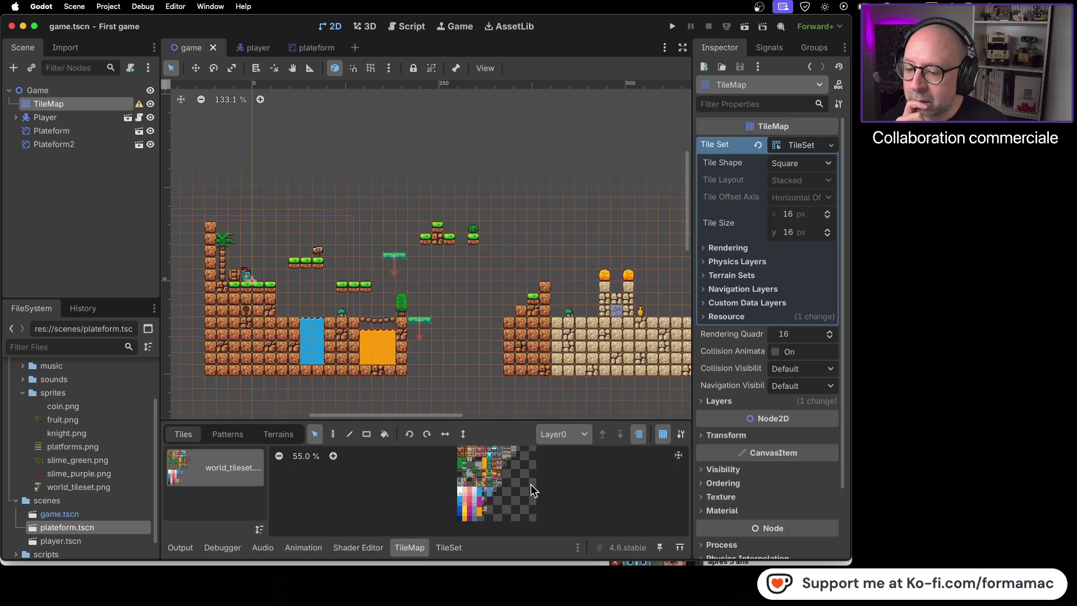
{"action": "left_click", "coordinate": [333, 433]}
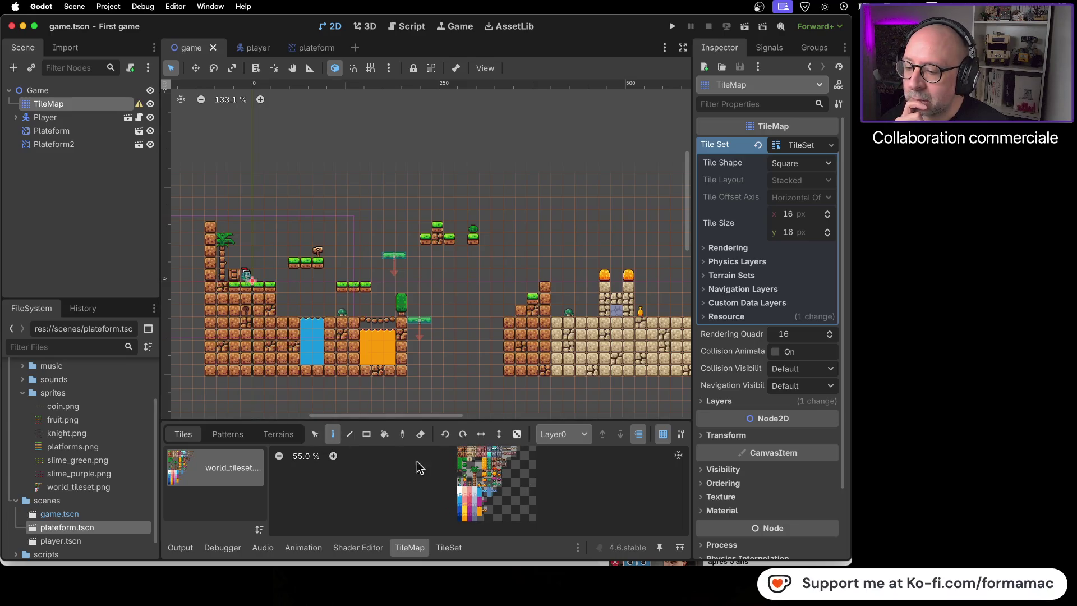
{"action": "scroll", "coordinate": [522, 497], "scroll_direction": "up", "scroll_amount": 3}
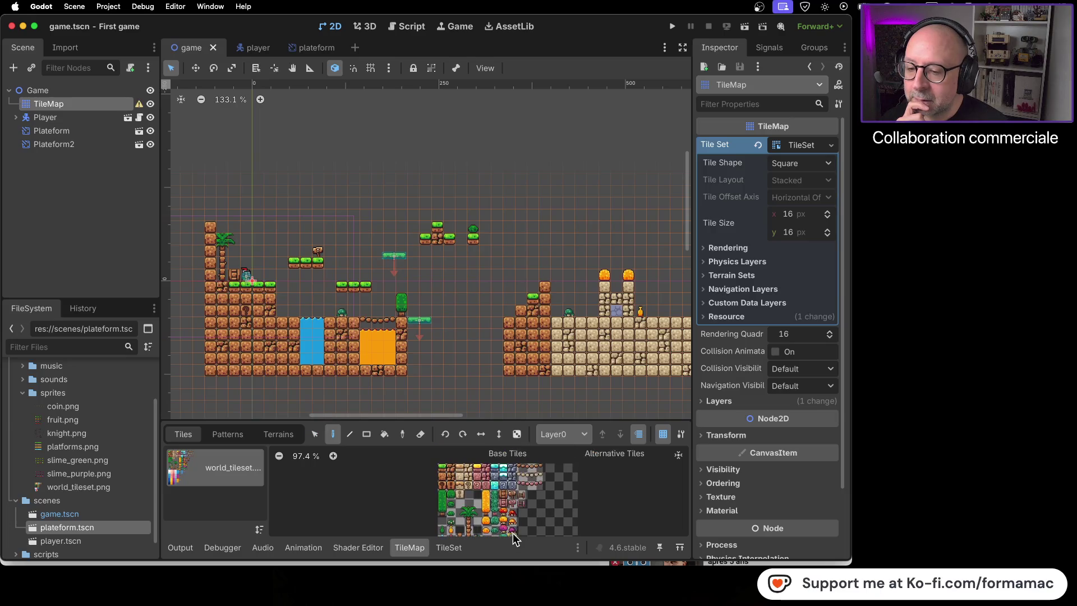
{"action": "scroll", "coordinate": [516, 513], "scroll_direction": "up", "scroll_amount": 5}
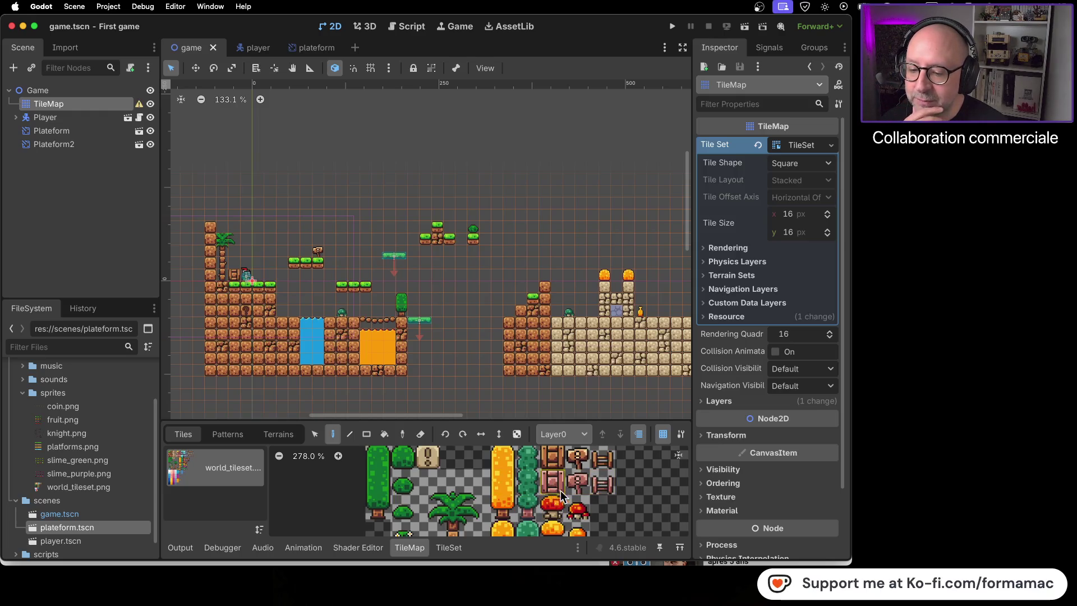
{"action": "scroll", "coordinate": [575, 493], "scroll_direction": "down", "scroll_amount": 2}
{"action": "scroll", "coordinate": [573, 494], "scroll_direction": "down", "scroll_amount": 2}
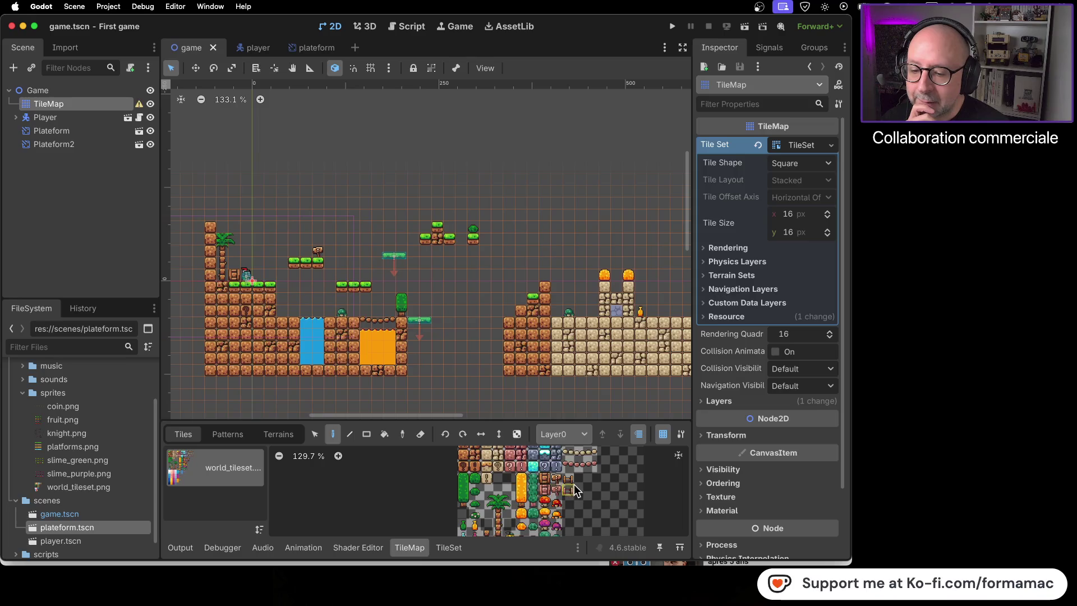
{"action": "scroll", "coordinate": [577, 484], "scroll_direction": "down", "scroll_amount": 1}
{"action": "scroll", "coordinate": [574, 506], "scroll_direction": "down", "scroll_amount": 2}
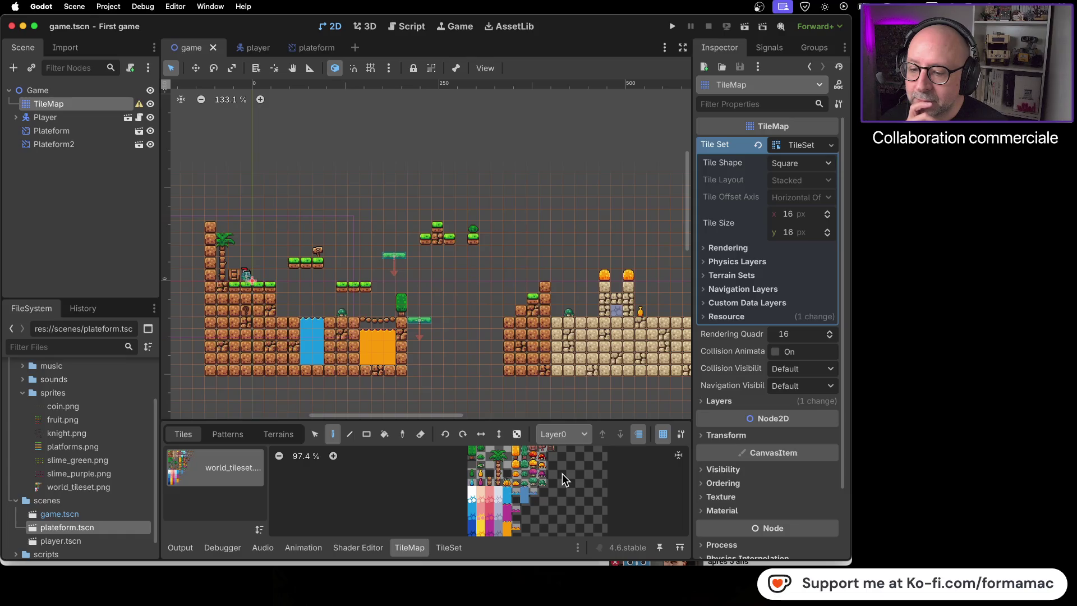
{"action": "scroll", "coordinate": [560, 472], "scroll_direction": "up", "scroll_amount": 3}
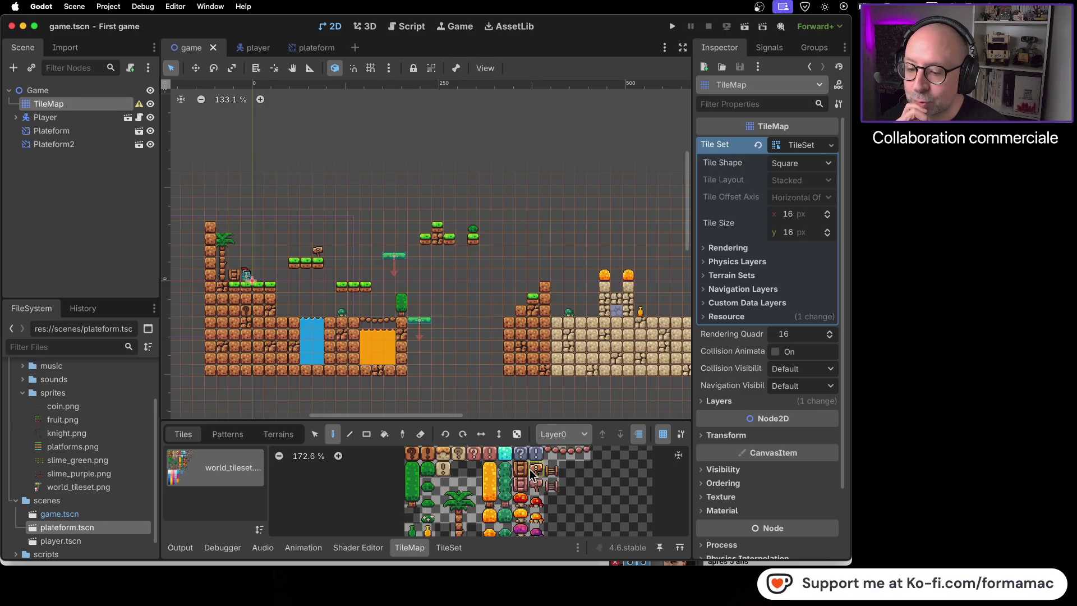
{"action": "scroll", "coordinate": [475, 463], "scroll_direction": "down", "scroll_amount": 2}
{"action": "scroll", "coordinate": [474, 463], "scroll_direction": "up", "scroll_amount": 2}
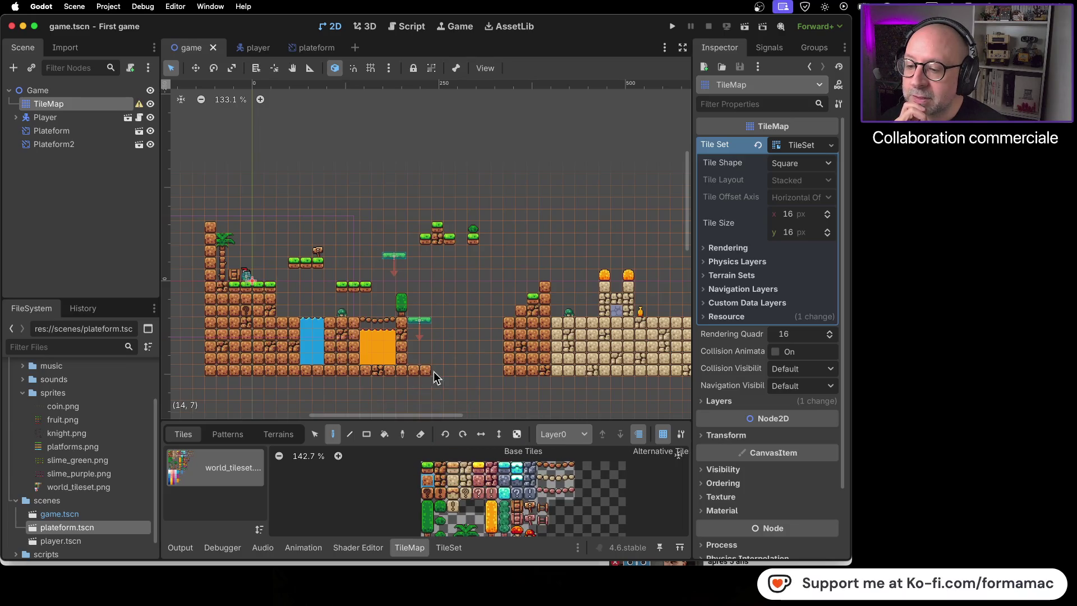
Paint a ground tile into the gap in the bottom row
{"action": "left_click", "coordinate": [491, 372]}
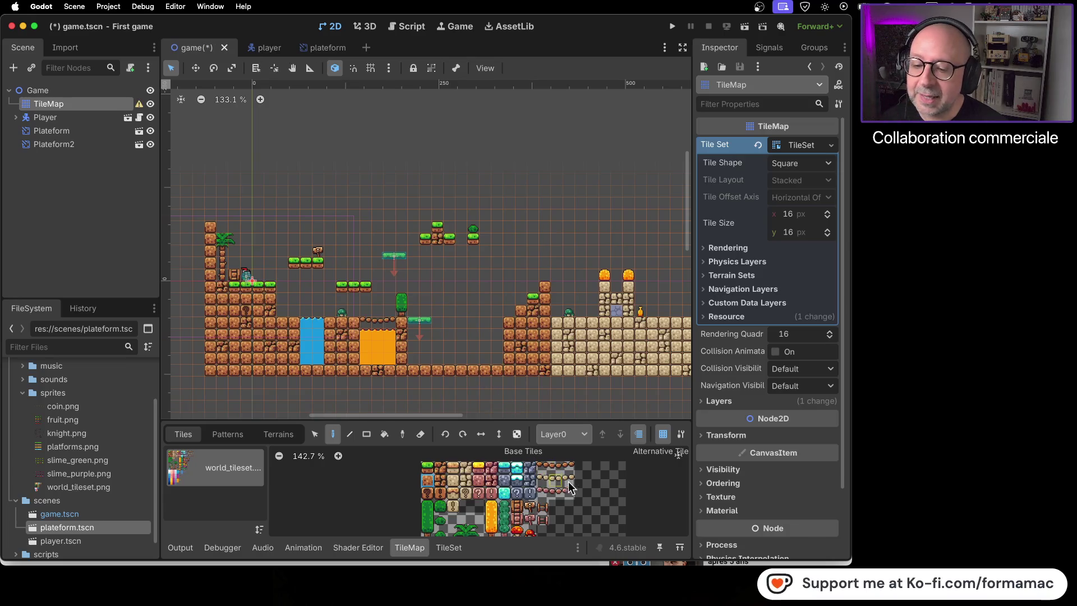
{"action": "scroll", "coordinate": [574, 503], "scroll_direction": "up", "scroll_amount": 6}
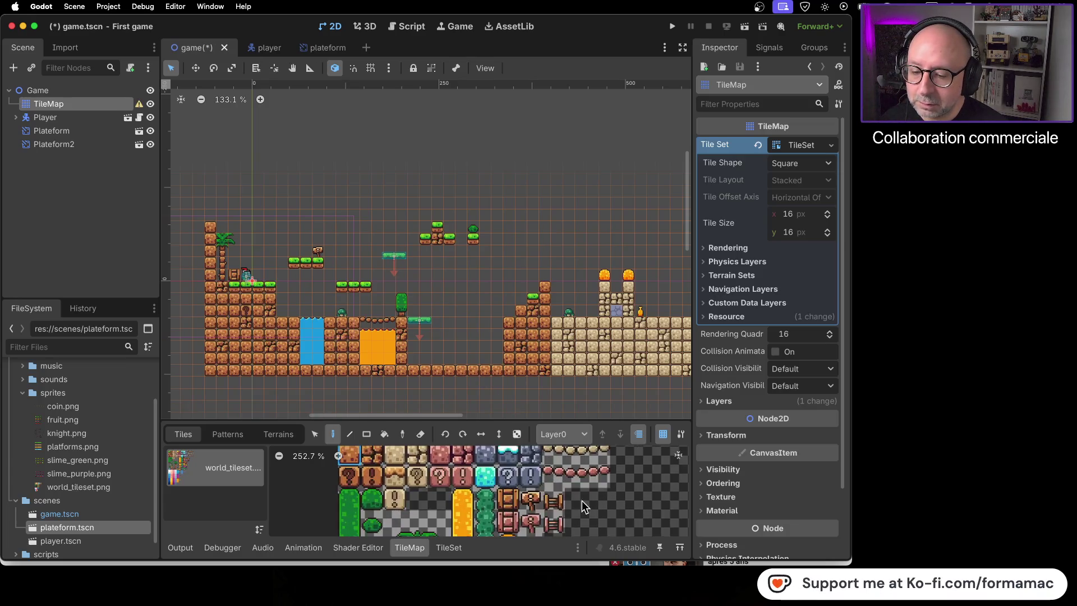
{"action": "scroll", "coordinate": [611, 506], "scroll_direction": "down", "scroll_amount": 4}
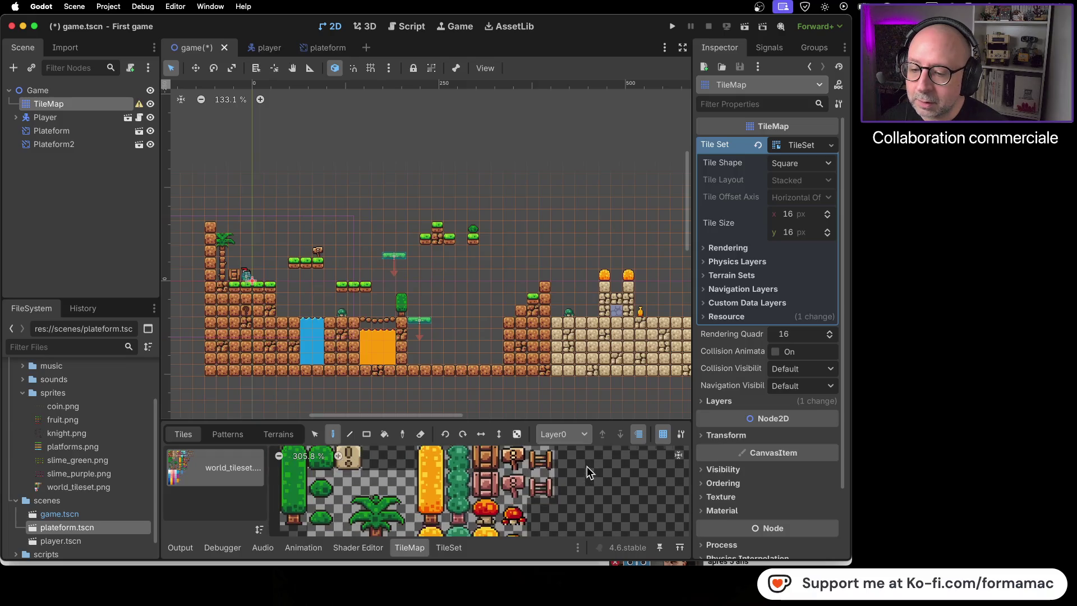
{"action": "scroll", "coordinate": [586, 468], "scroll_direction": "up", "scroll_amount": 2}
Paint a three-tile ladder against the left face of the dirt wall
{"action": "left_click", "coordinate": [555, 490]}
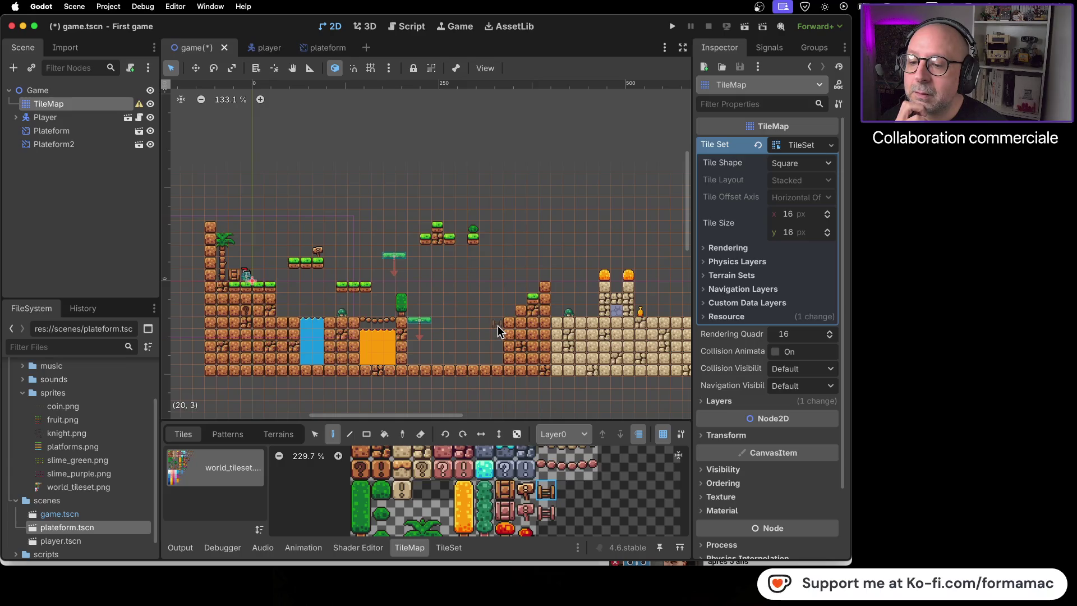
{"action": "left_click_drag", "start_coordinate": [496, 360], "coordinate": [497, 336]}
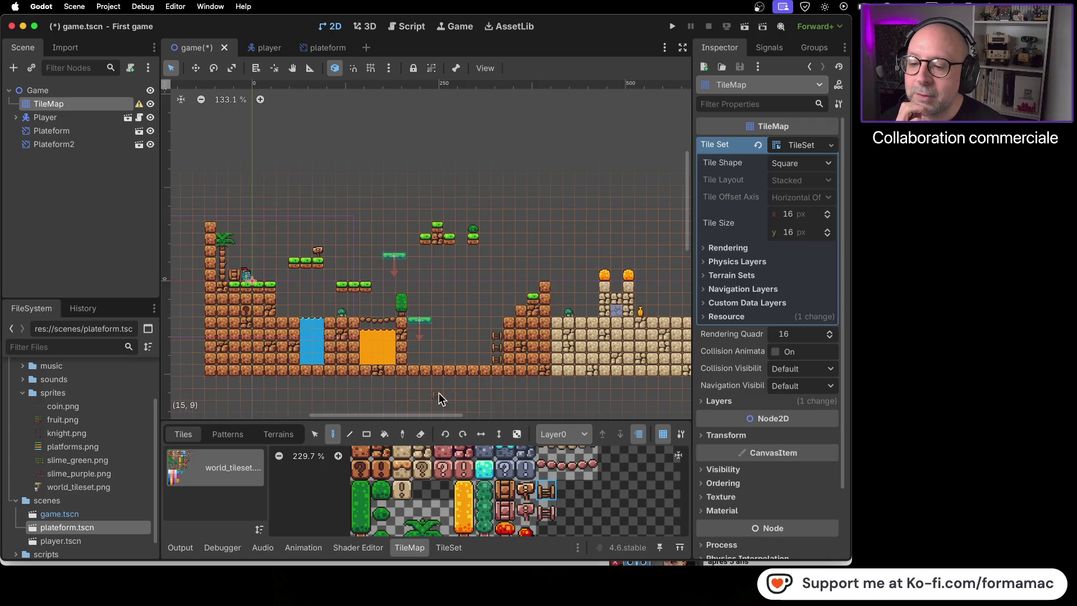
{"action": "scroll", "coordinate": [488, 350], "scroll_direction": "up", "scroll_amount": 12}
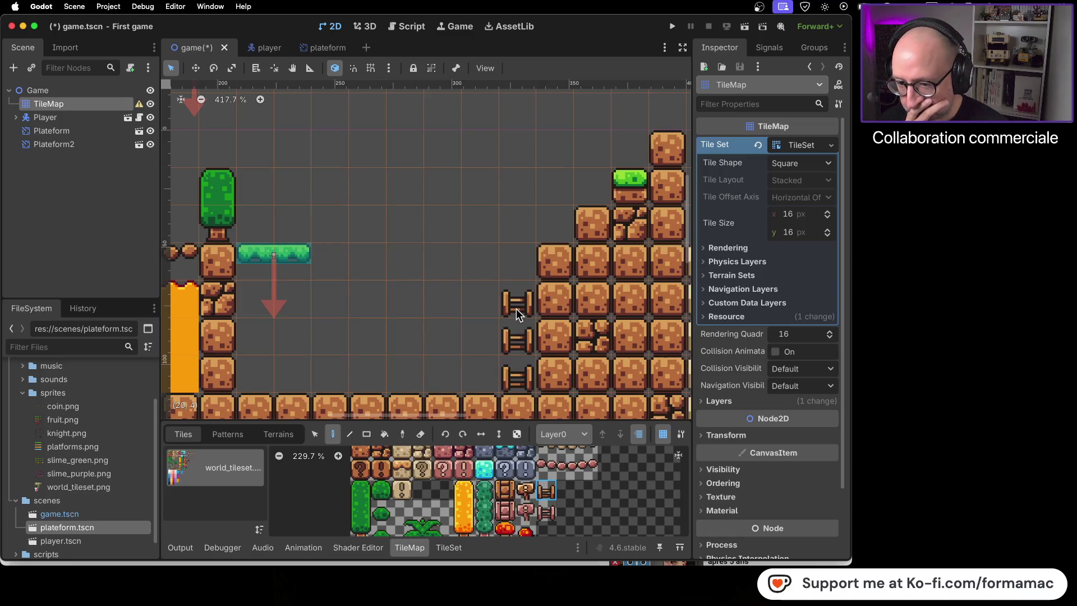
Erase the ladder tile beneath the second moving platform
{"action": "right_click", "coordinate": [517, 376]}
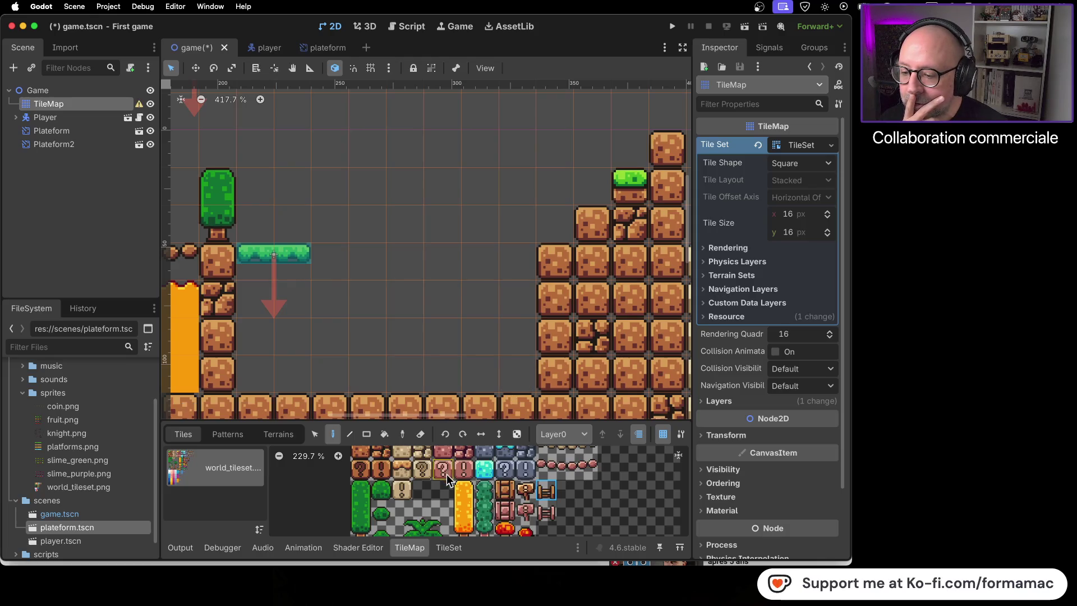
{"action": "scroll", "coordinate": [445, 482], "scroll_direction": "down", "scroll_amount": 1}
{"action": "scroll", "coordinate": [444, 483], "scroll_direction": "down", "scroll_amount": 5}
{"action": "scroll", "coordinate": [447, 500], "scroll_direction": "down", "scroll_amount": 2}
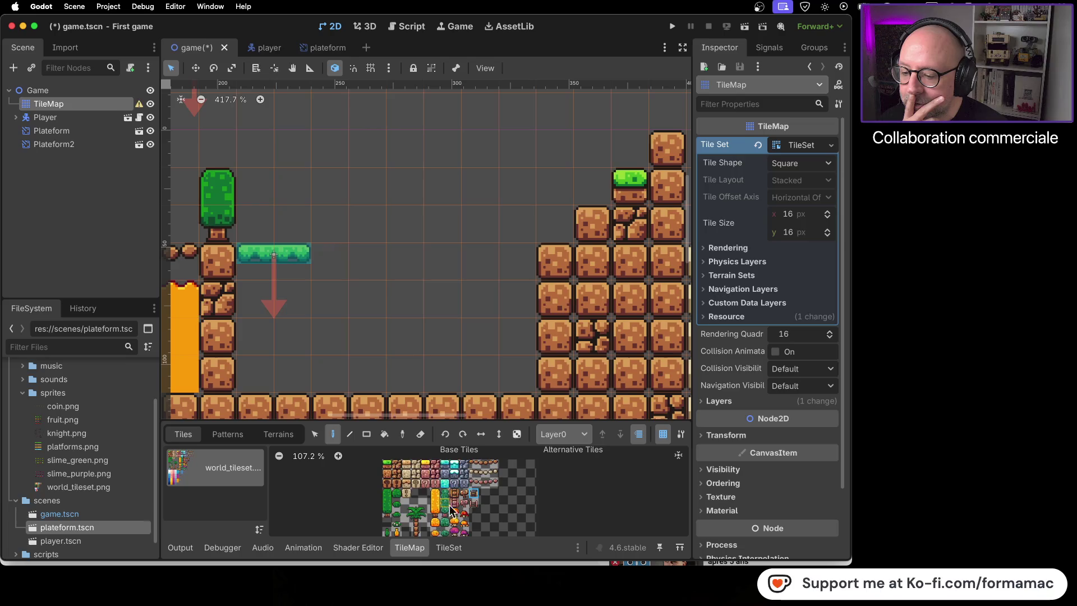
{"action": "scroll", "coordinate": [494, 514], "scroll_direction": "down", "scroll_amount": 3}
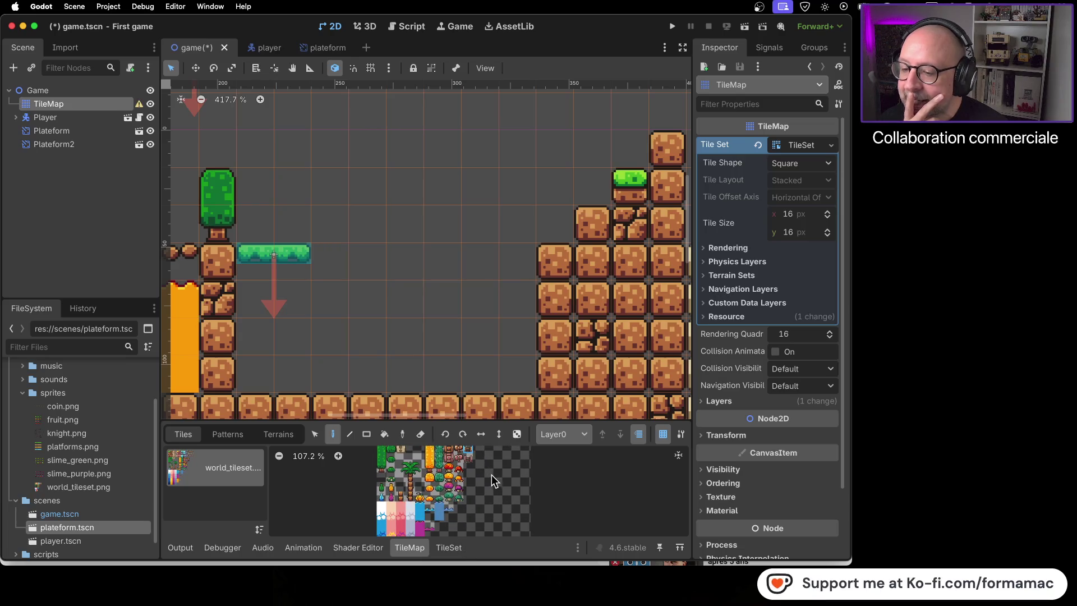
{"action": "scroll", "coordinate": [420, 504], "scroll_direction": "up", "scroll_amount": 8}
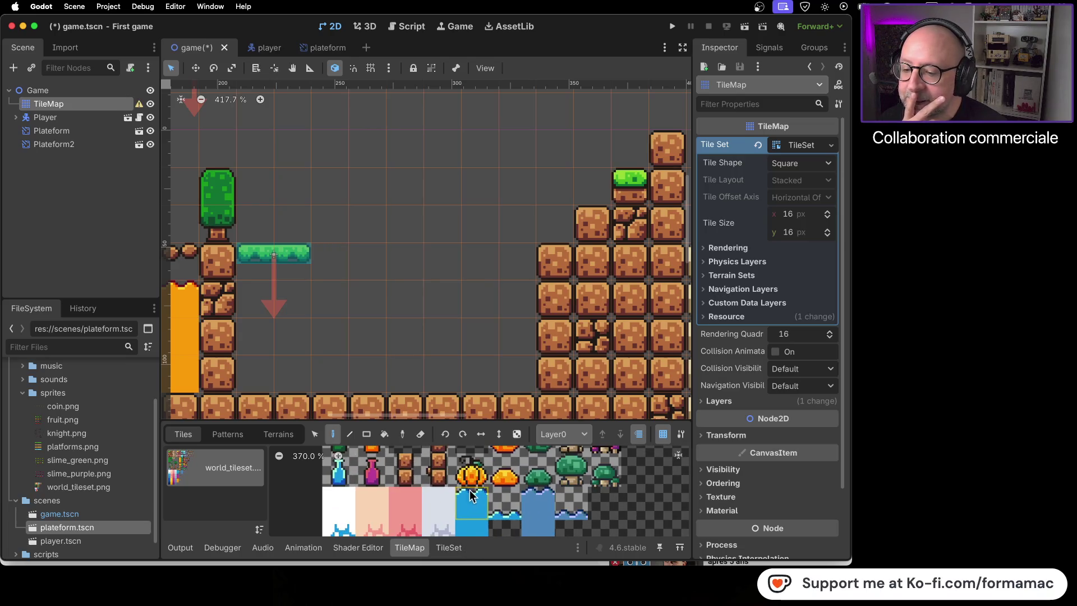
{"action": "scroll", "coordinate": [470, 496], "scroll_direction": "down", "scroll_amount": 10}
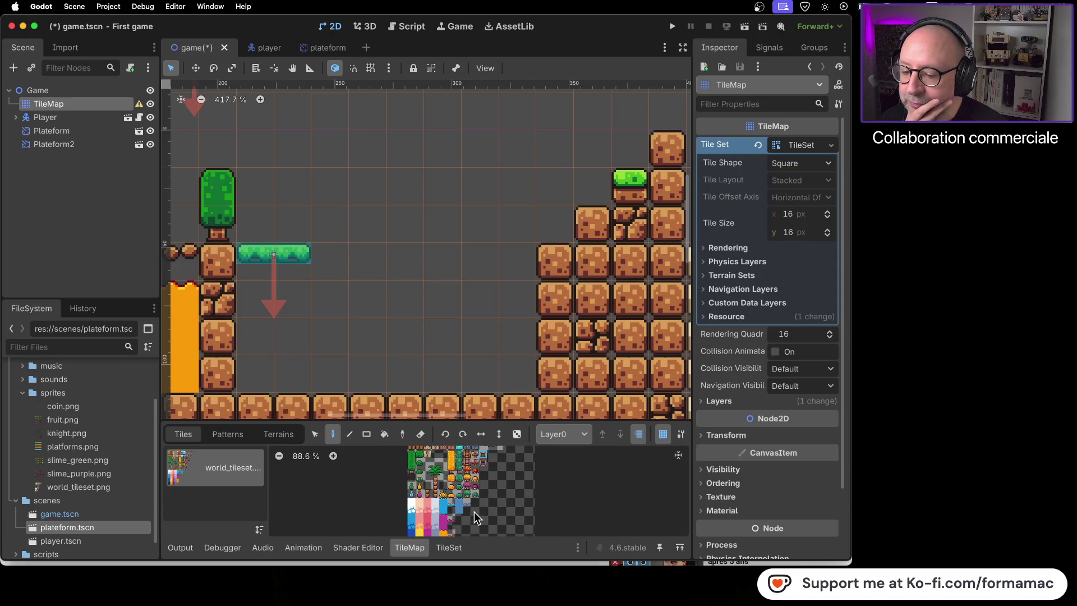
{"action": "scroll", "coordinate": [469, 486], "scroll_direction": "up", "scroll_amount": 7}
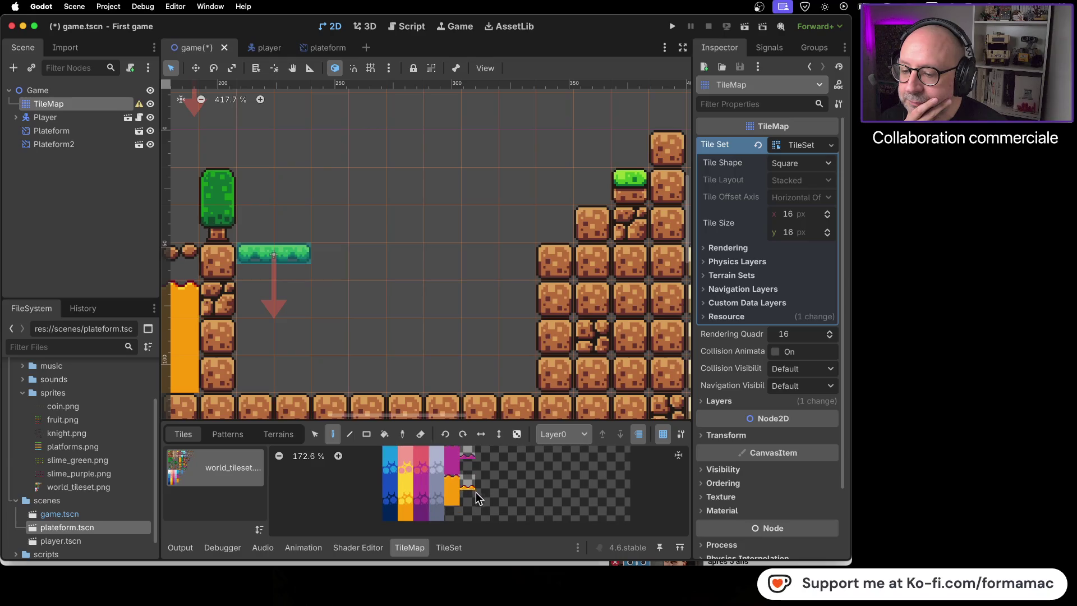
{"action": "scroll", "coordinate": [483, 474], "scroll_direction": "down", "scroll_amount": 1}
{"action": "scroll", "coordinate": [485, 469], "scroll_direction": "down", "scroll_amount": 2}
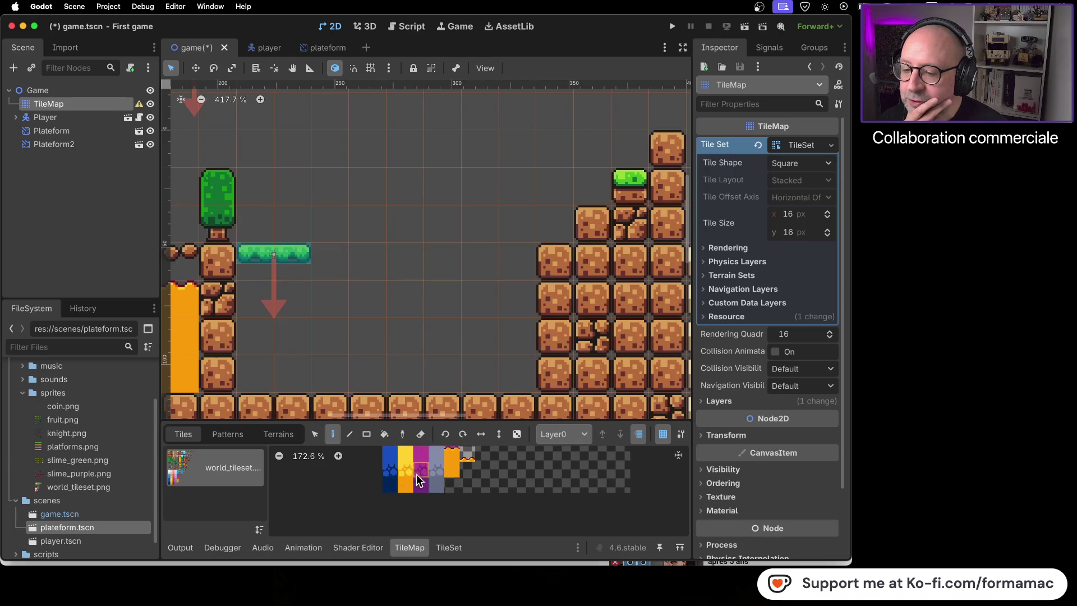
{"action": "scroll", "coordinate": [443, 474], "scroll_direction": "down", "scroll_amount": 3}
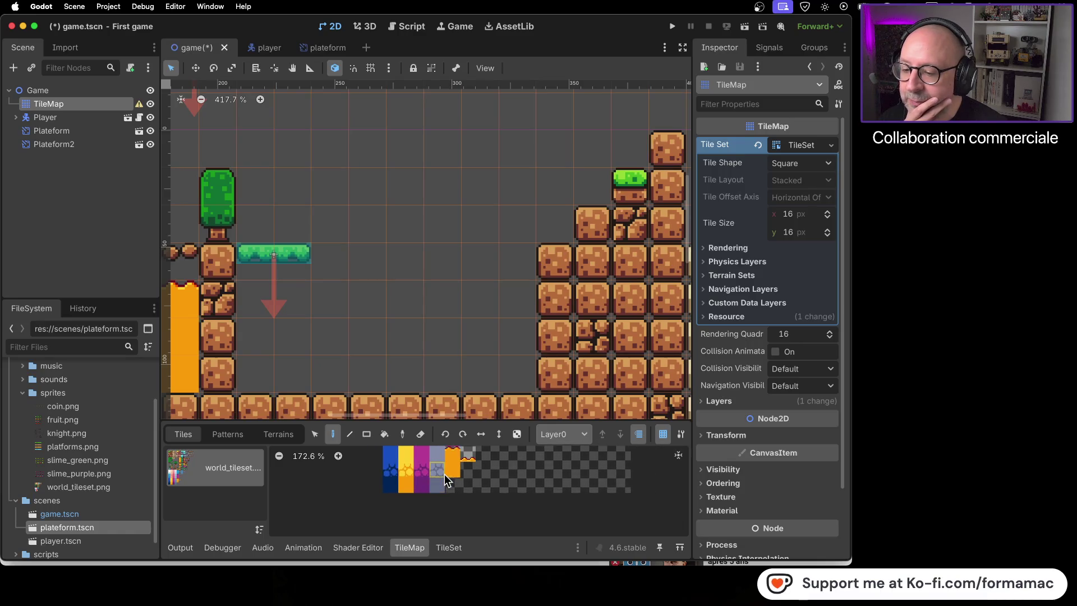
{"action": "scroll", "coordinate": [442, 472], "scroll_direction": "up", "scroll_amount": 2}
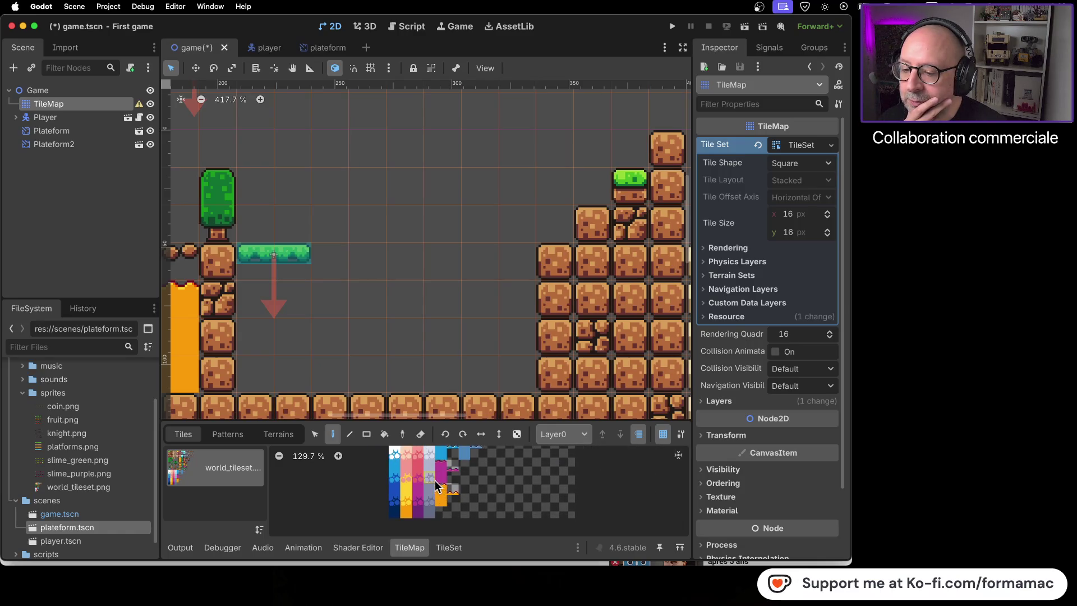
{"action": "scroll", "coordinate": [440, 505], "scroll_direction": "down", "scroll_amount": 3}
Paint lava tiles into the pit and add a lava surface row up to cell (19, 4)
{"action": "left_click", "coordinate": [405, 470]}
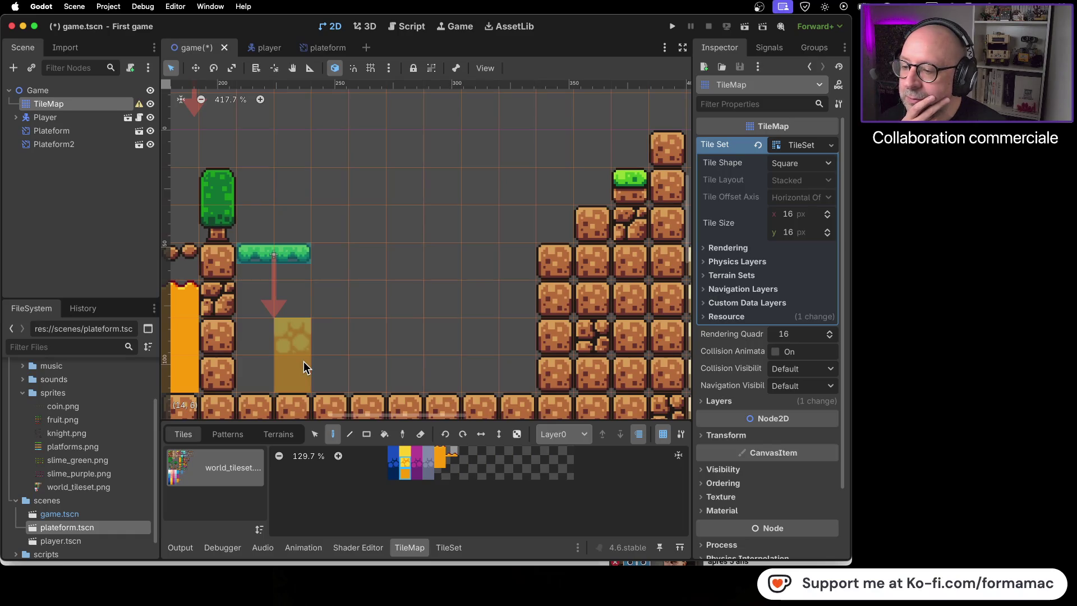
{"action": "mouse_move", "coordinate": [278, 359]}
{"action": "left_mouse_down"}
{"action": "mouse_move", "coordinate": [267, 360]}
{"action": "mouse_move", "coordinate": [509, 365]}
{"action": "left_mouse_up"}
{"action": "scroll", "coordinate": [500, 369], "scroll_direction": "down", "scroll_amount": 3}
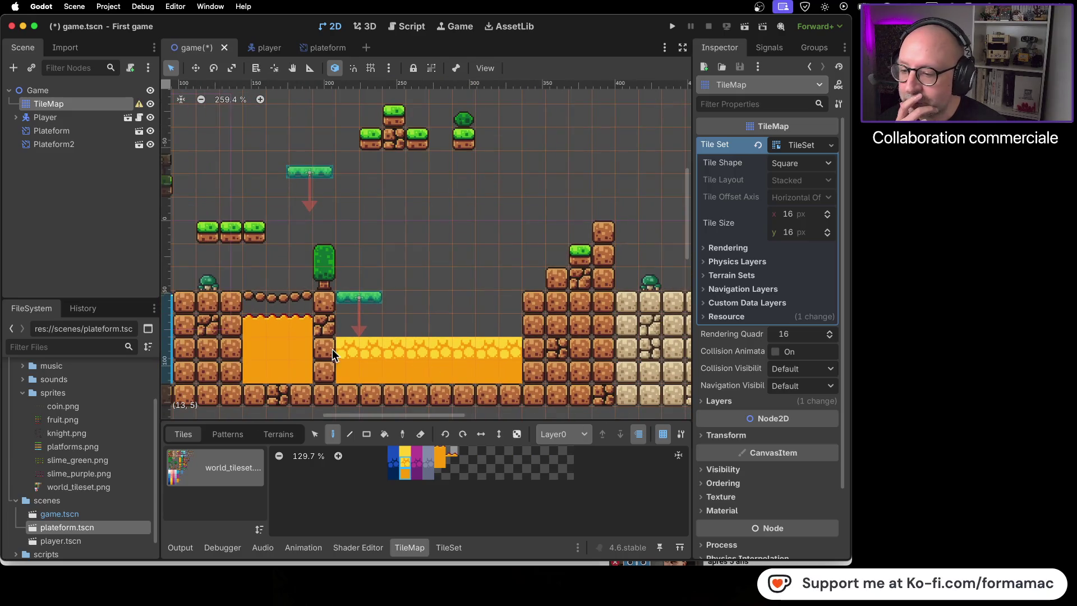
{"action": "left_click_drag", "start_coordinate": [349, 348], "coordinate": [466, 355]}
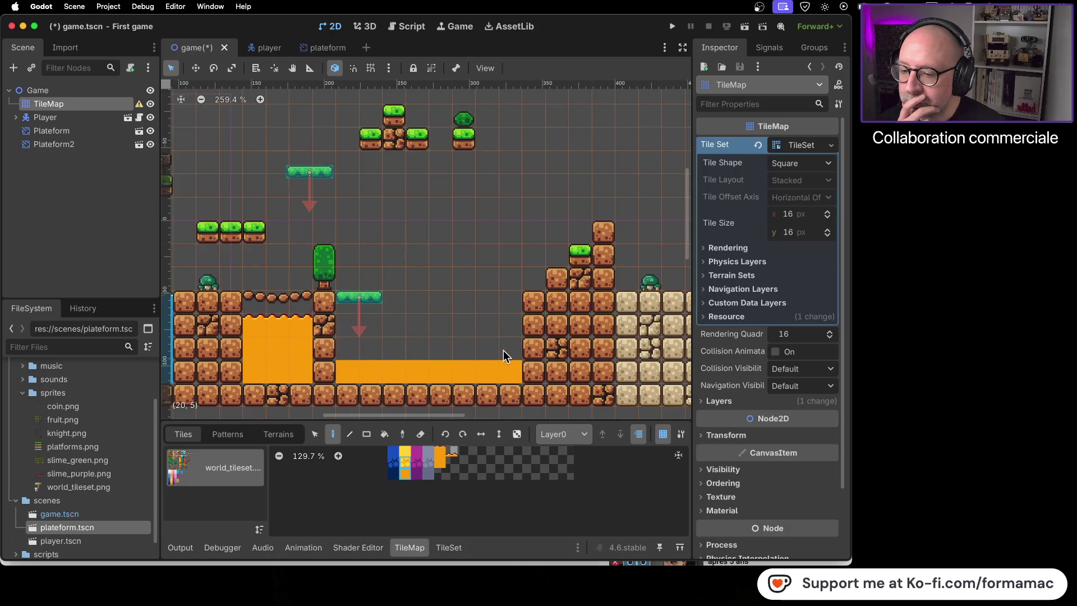
{"action": "left_click_drag", "start_coordinate": [348, 349], "coordinate": [511, 353]}
{"action": "left_click", "coordinate": [405, 463]}
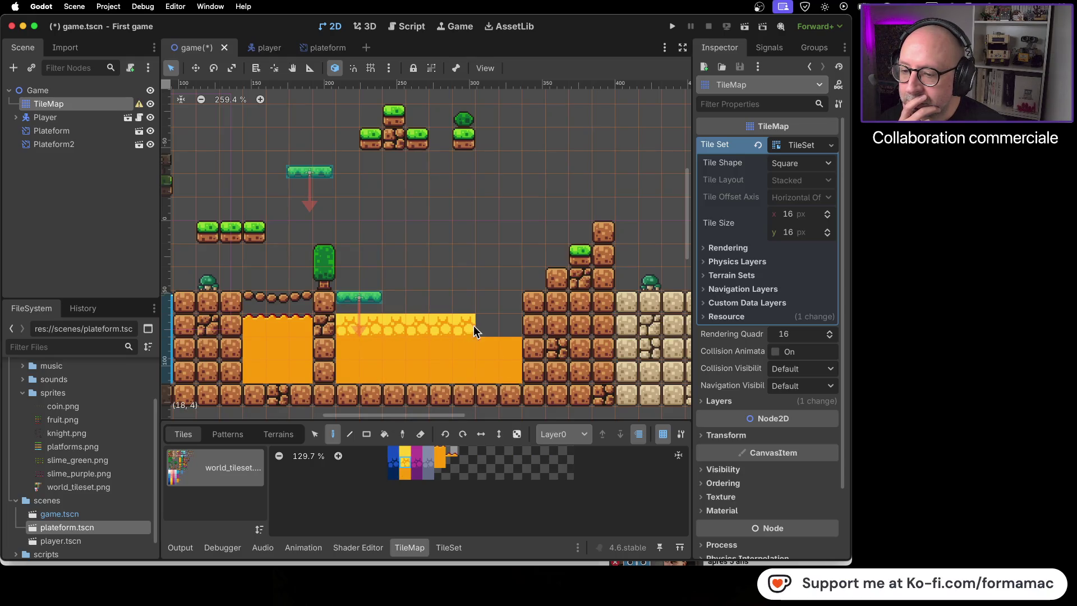
{"action": "left_click", "coordinate": [500, 326]}
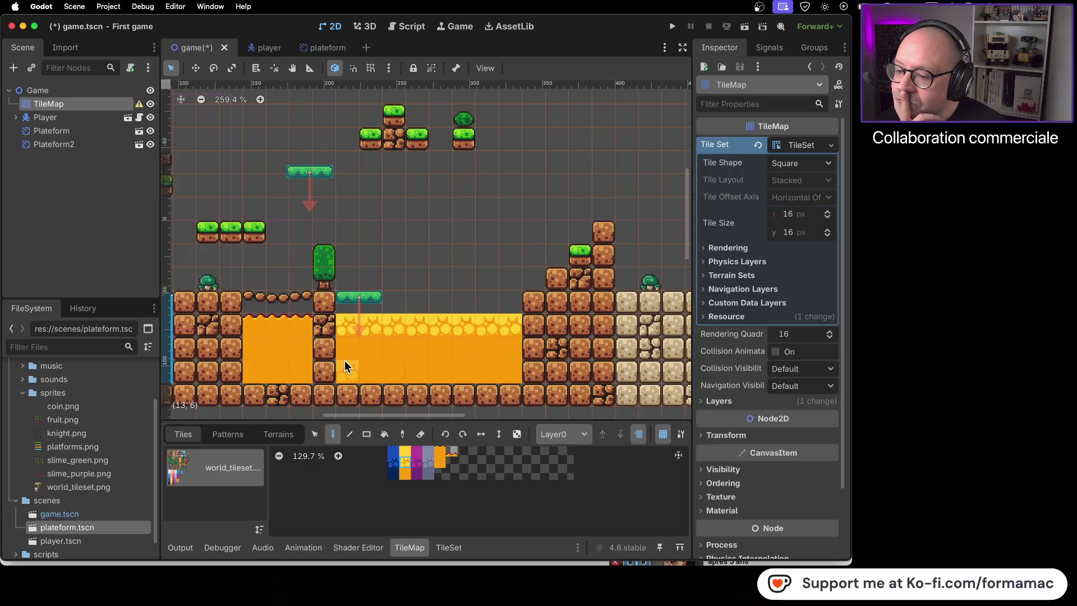
Erase the lava rows and repaint the pit bottom and surface row with lava
{"action": "mouse_move", "coordinate": [349, 317]}
{"action": "left_mouse_down"}
{"action": "mouse_move", "coordinate": [454, 313]}
{"action": "mouse_move", "coordinate": [510, 324]}
{"action": "left_mouse_up"}
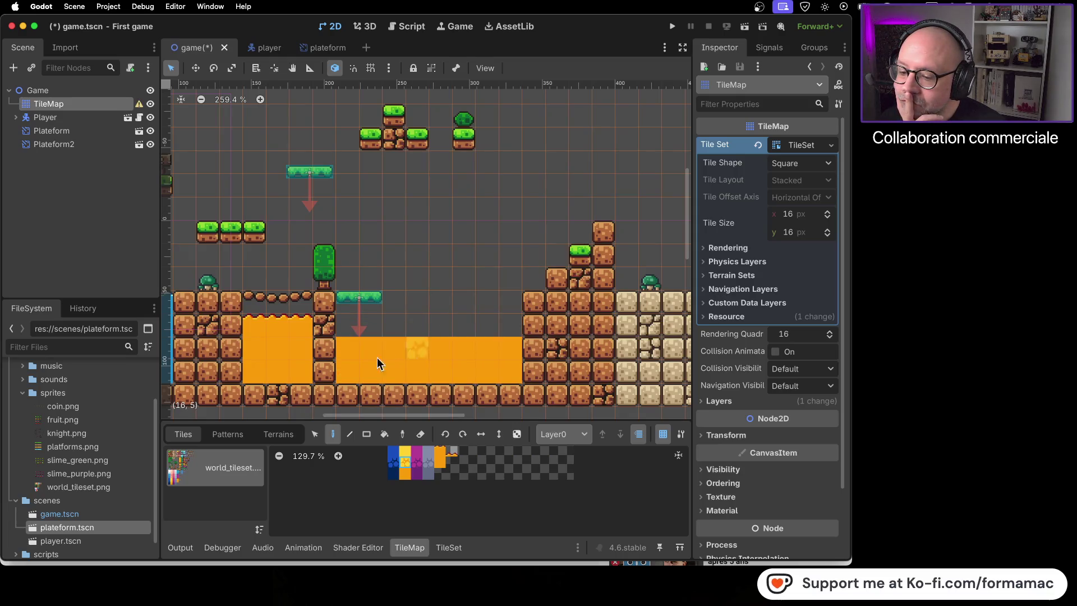
{"action": "left_click_drag", "start_coordinate": [341, 350], "coordinate": [511, 350]}
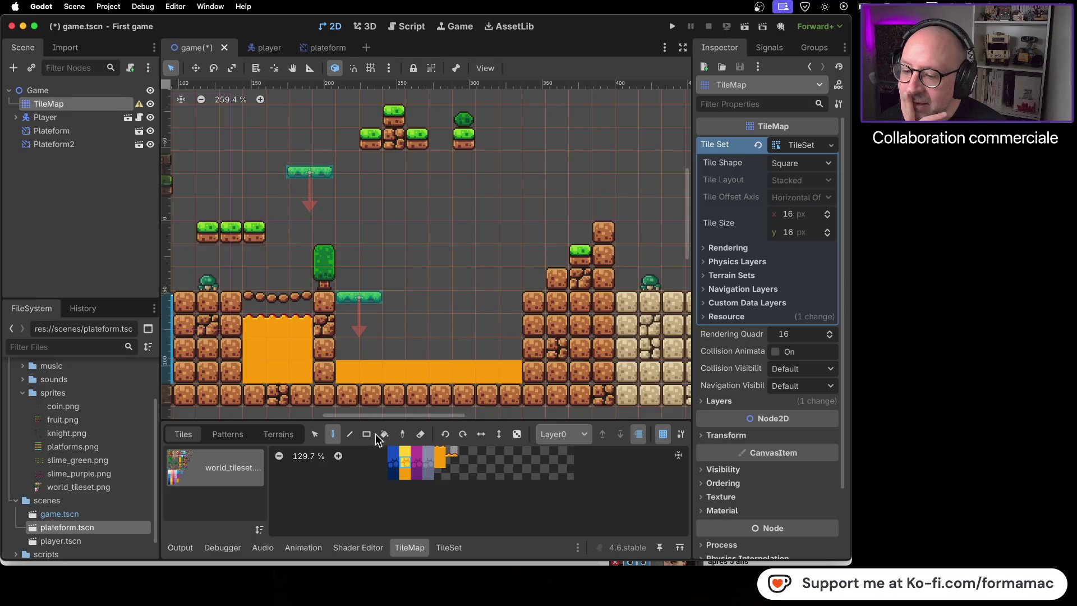
{"action": "mouse_move", "coordinate": [1038, 604]}
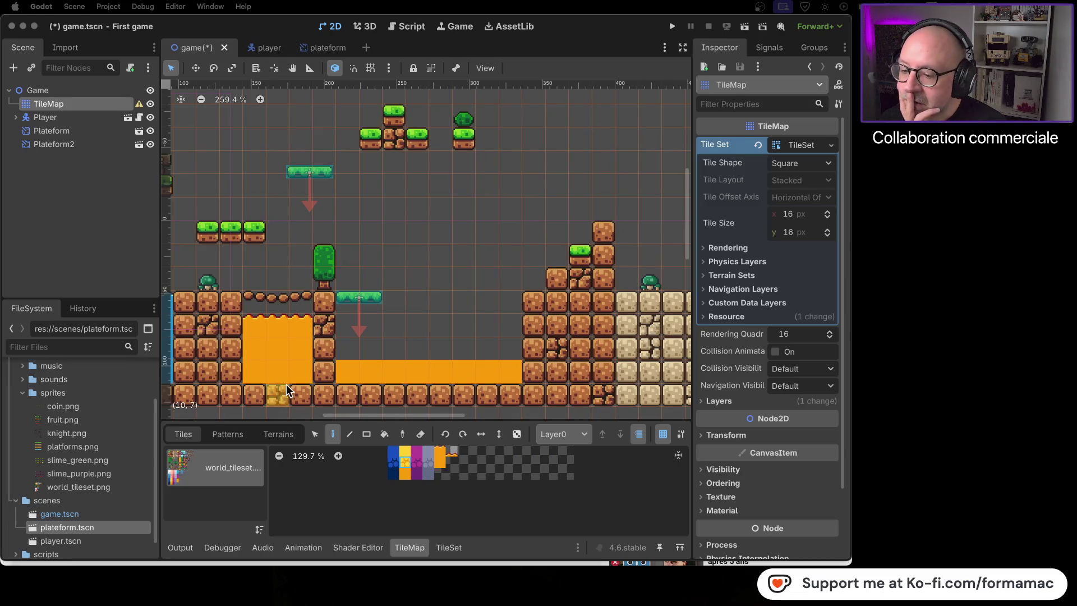
{"action": "left_click", "coordinate": [408, 463]}
{"action": "left_click_drag", "start_coordinate": [347, 343], "coordinate": [389, 345]}
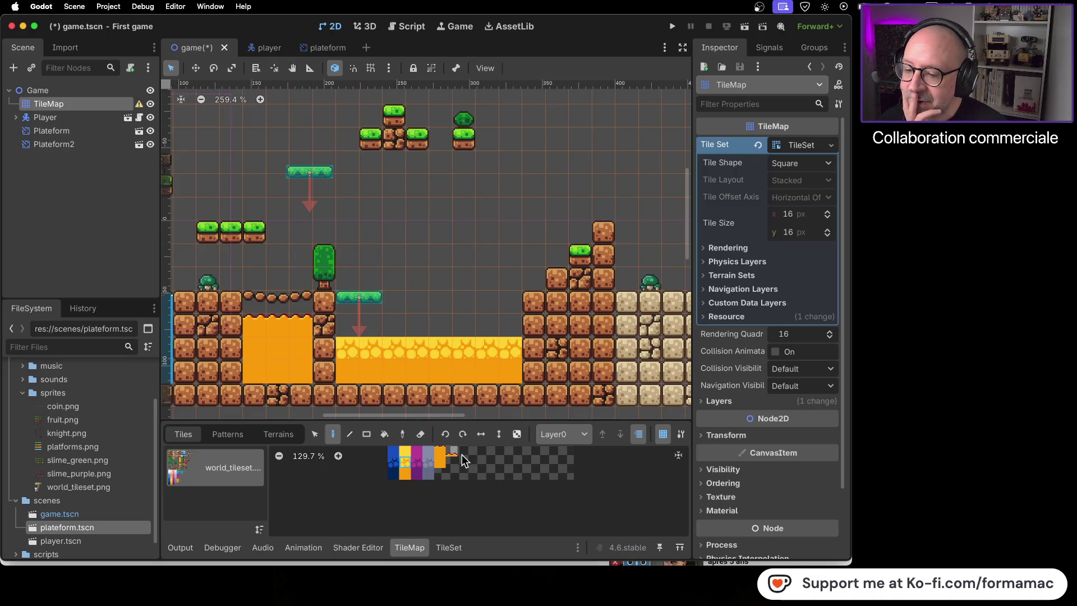
{"action": "left_click_drag", "start_coordinate": [348, 321], "coordinate": [500, 322]}
{"action": "scroll", "coordinate": [427, 375], "scroll_direction": "down", "scroll_amount": 5}
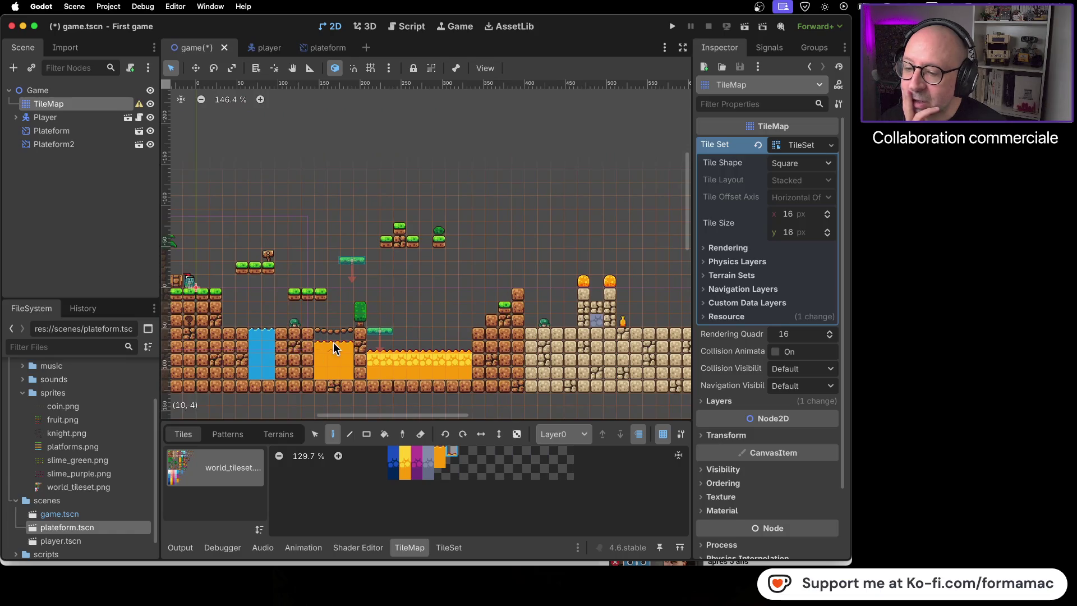
{"action": "scroll", "coordinate": [383, 364], "scroll_direction": "up", "scroll_amount": 7}
{"action": "left_click_drag", "start_coordinate": [361, 320], "coordinate": [443, 318]}
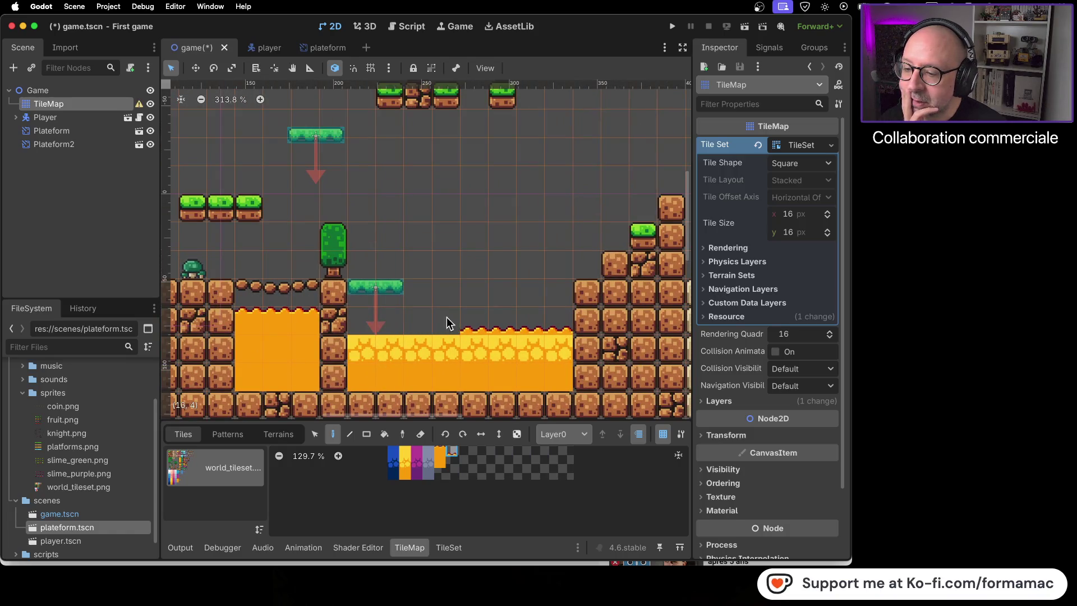
Erase the right pool's surface tiles, then paint lava across rows 4 and 5
{"action": "left_click_drag", "start_coordinate": [514, 315], "coordinate": [552, 319]}
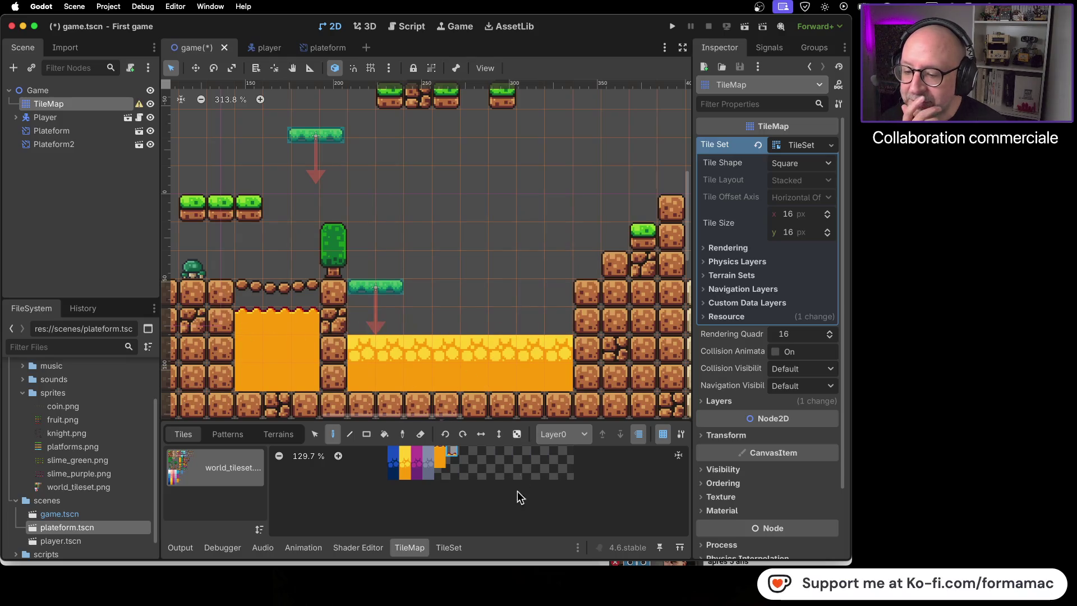
{"action": "scroll", "coordinate": [472, 457], "scroll_direction": "down", "scroll_amount": 5}
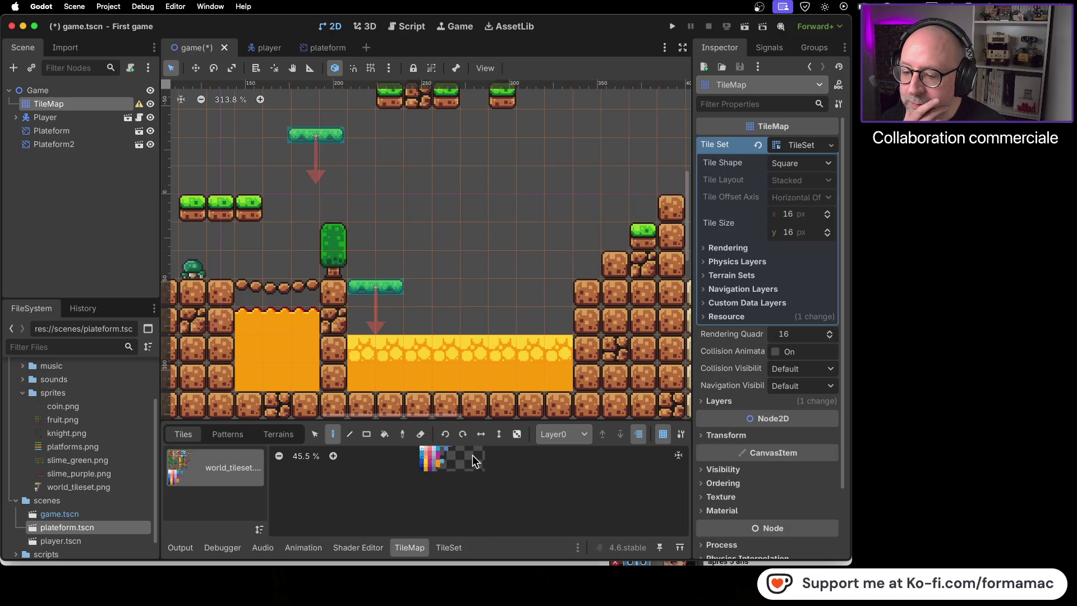
{"action": "scroll", "coordinate": [474, 489], "scroll_direction": "up", "scroll_amount": 5}
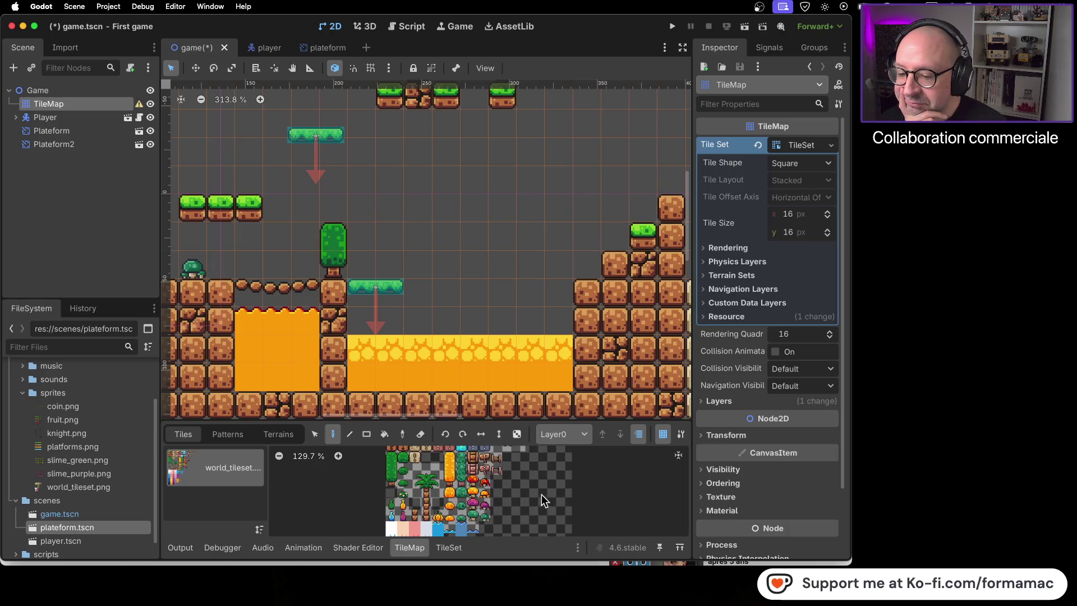
{"action": "scroll", "coordinate": [543, 483], "scroll_direction": "down", "scroll_amount": 3}
{"action": "scroll", "coordinate": [542, 482], "scroll_direction": "up", "scroll_amount": 5}
{"action": "scroll", "coordinate": [545, 477], "scroll_direction": "down", "scroll_amount": 1}
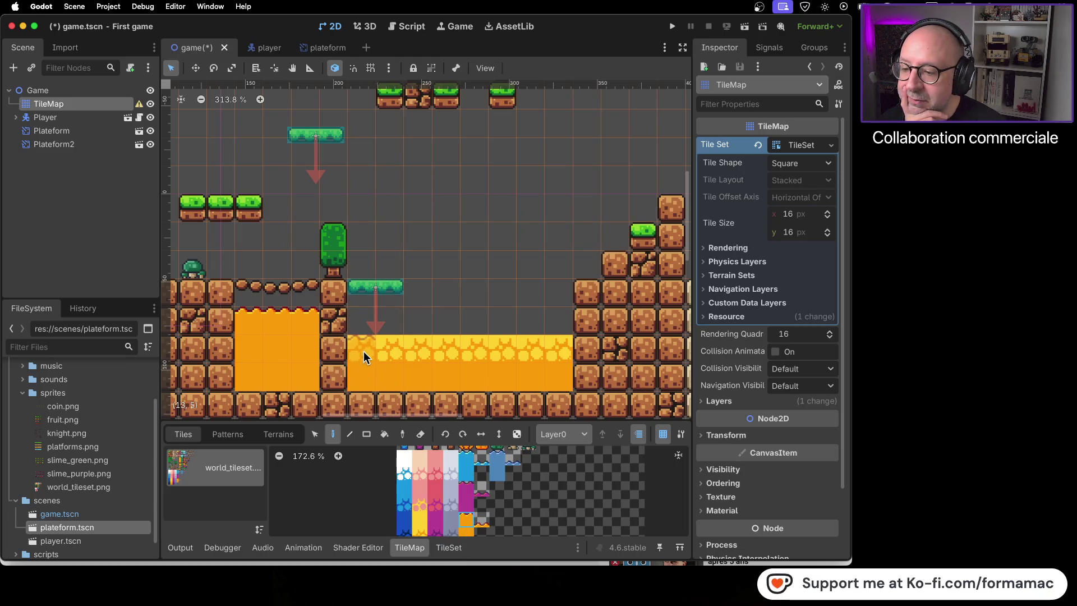
{"action": "mouse_move", "coordinate": [365, 348]}
{"action": "left_mouse_down"}
{"action": "mouse_move", "coordinate": [552, 351]}
{"action": "mouse_move", "coordinate": [374, 348]}
{"action": "left_mouse_up"}
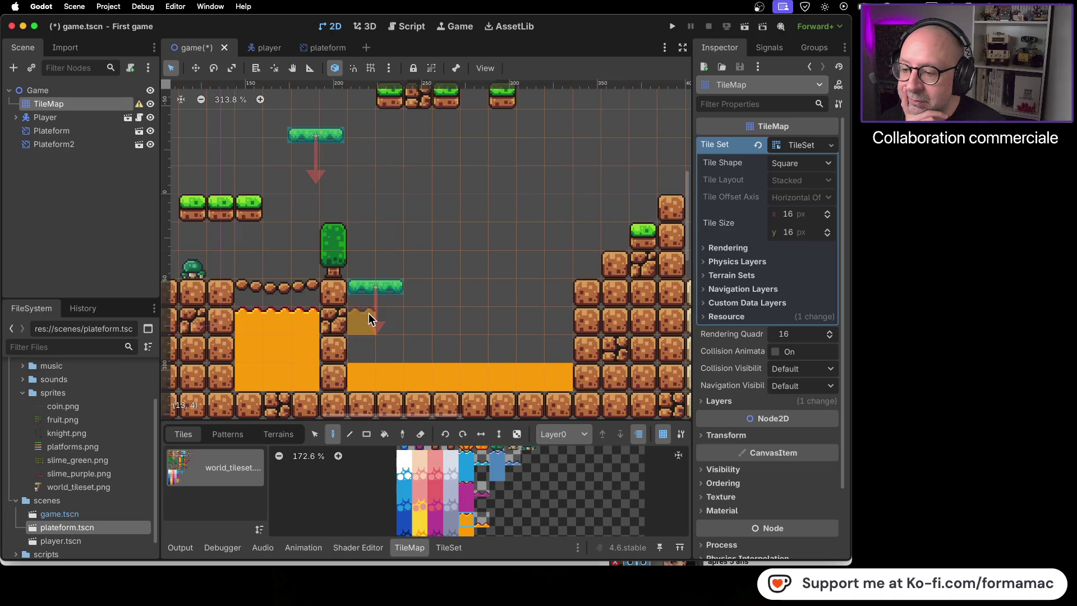
{"action": "left_click_drag", "start_coordinate": [370, 320], "coordinate": [553, 324]}
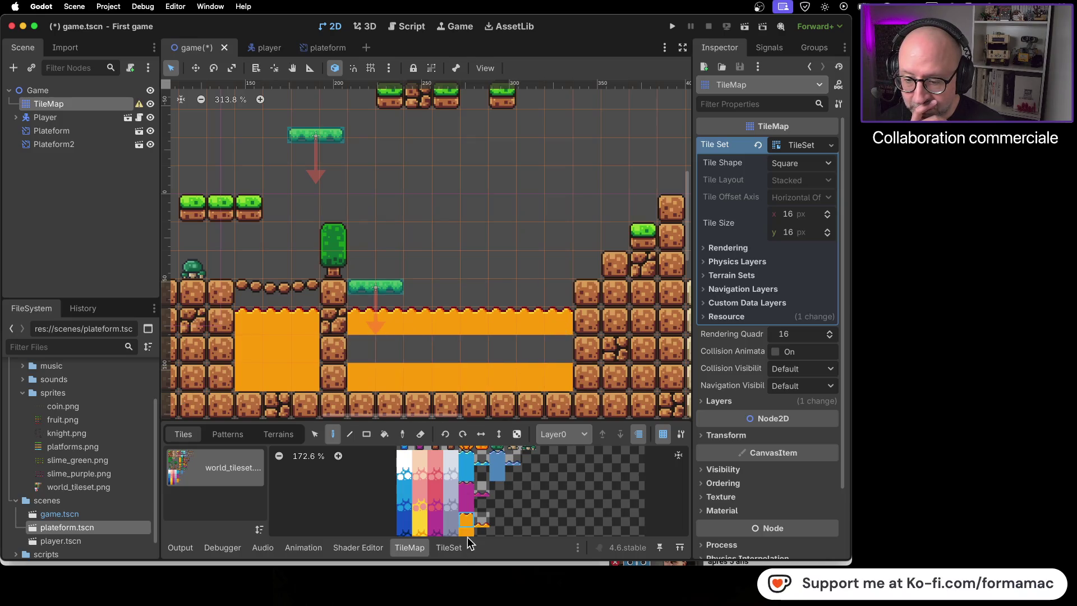
{"action": "left_click_drag", "start_coordinate": [353, 349], "coordinate": [532, 348]}
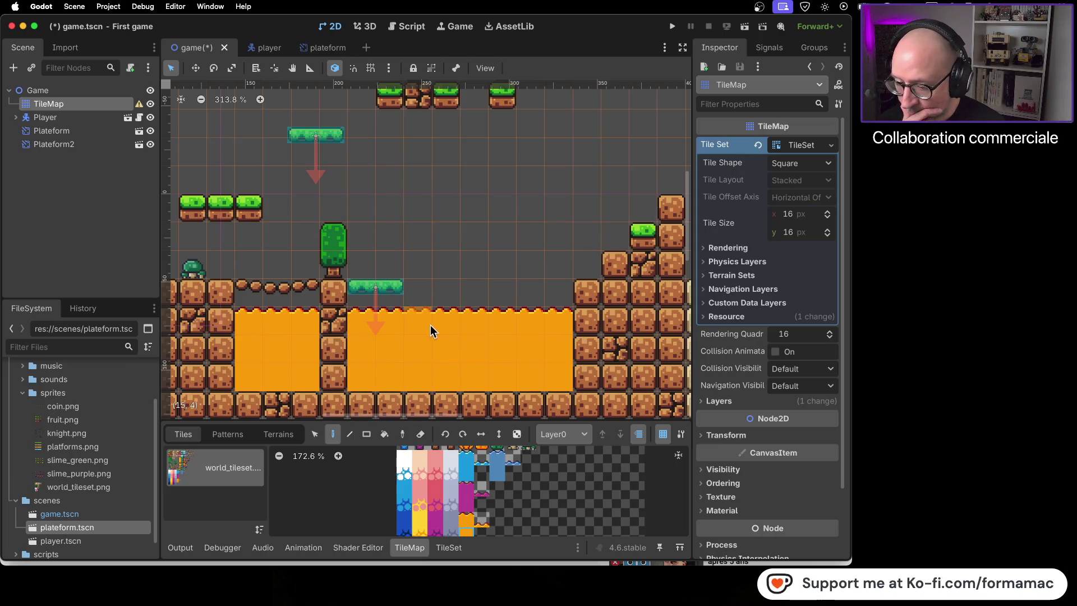
Paint the two stacked water tiles across the pool, fill the bottom row, and save the scene
{"action": "scroll", "coordinate": [430, 325], "scroll_direction": "down", "scroll_amount": 4}
{"action": "scroll", "coordinate": [429, 326], "scroll_direction": "down", "scroll_amount": 2}
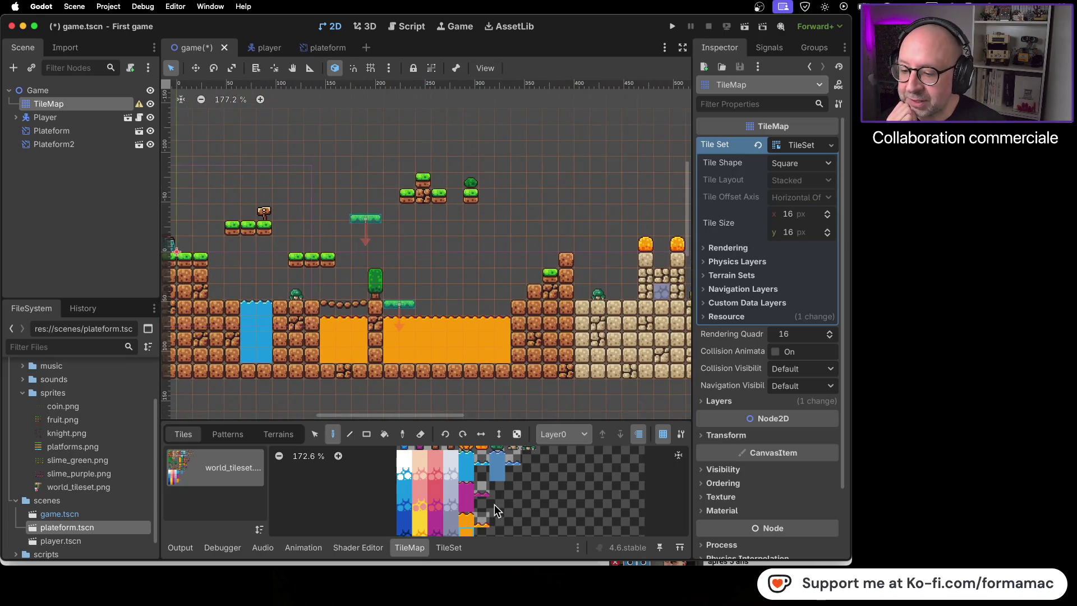
{"action": "scroll", "coordinate": [495, 503], "scroll_direction": "down", "scroll_amount": 2}
{"action": "scroll", "coordinate": [502, 487], "scroll_direction": "up", "scroll_amount": 3}
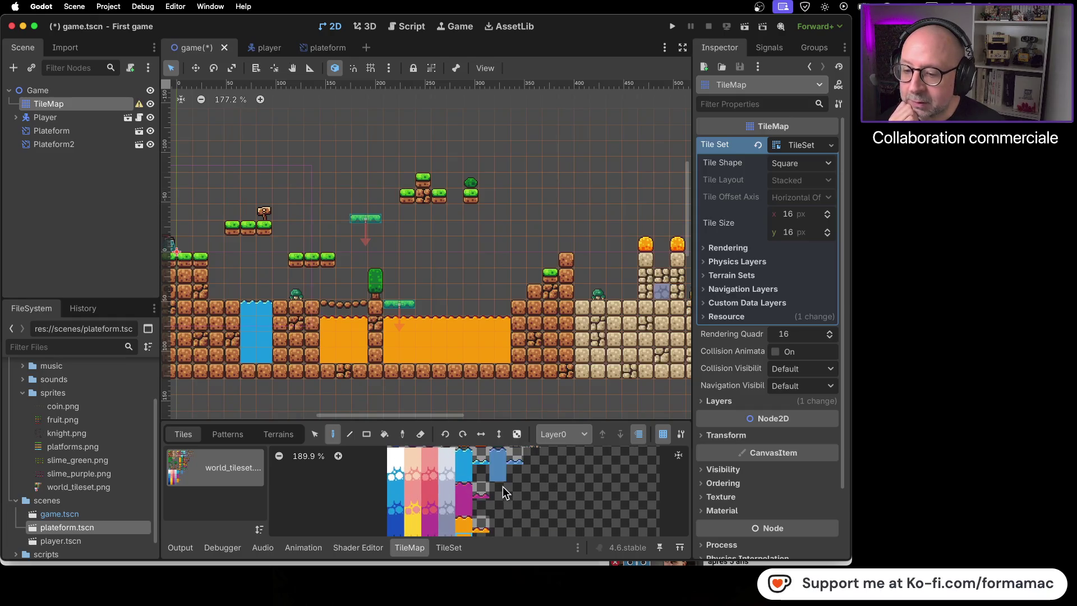
{"action": "scroll", "coordinate": [499, 493], "scroll_direction": "up", "scroll_amount": 4}
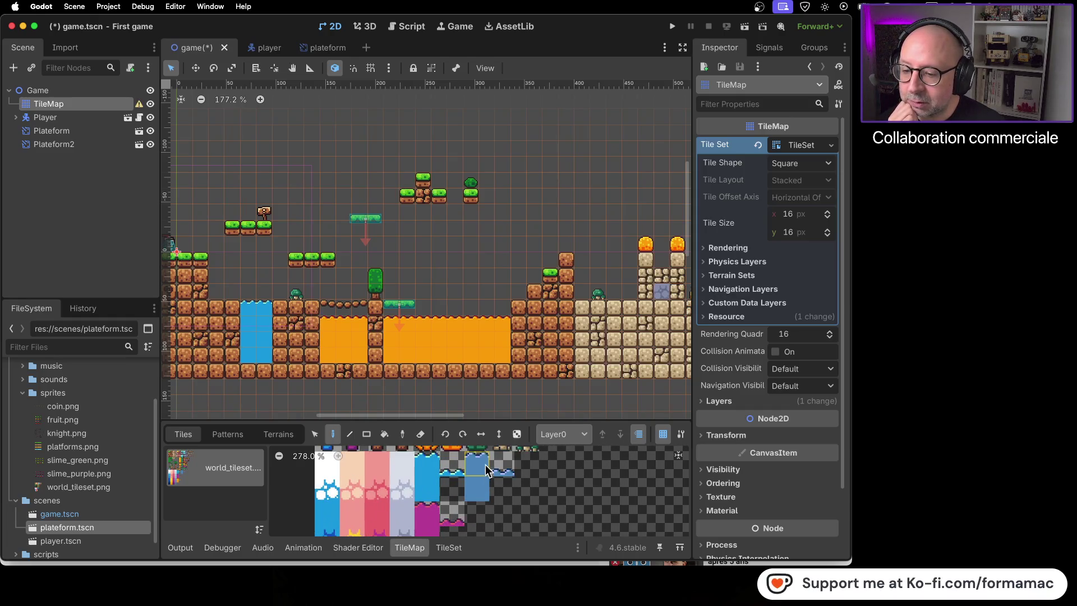
{"action": "left_click_drag", "start_coordinate": [483, 484], "coordinate": [483, 486]}
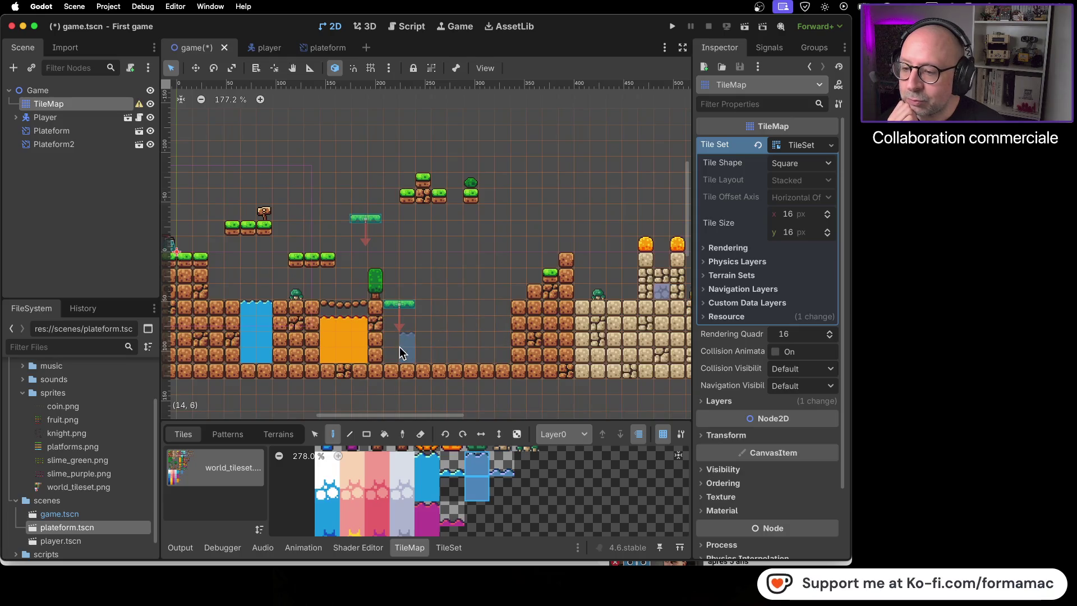
{"action": "left_click_drag", "start_coordinate": [393, 326], "coordinate": [502, 331]}
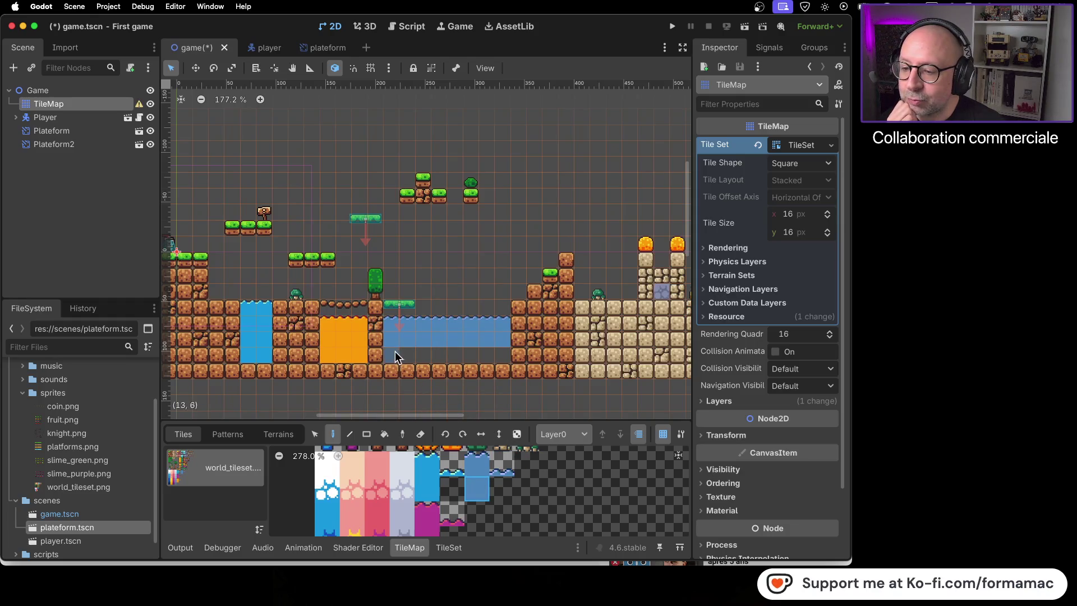
{"action": "left_click_drag", "start_coordinate": [449, 352], "coordinate": [498, 352]}
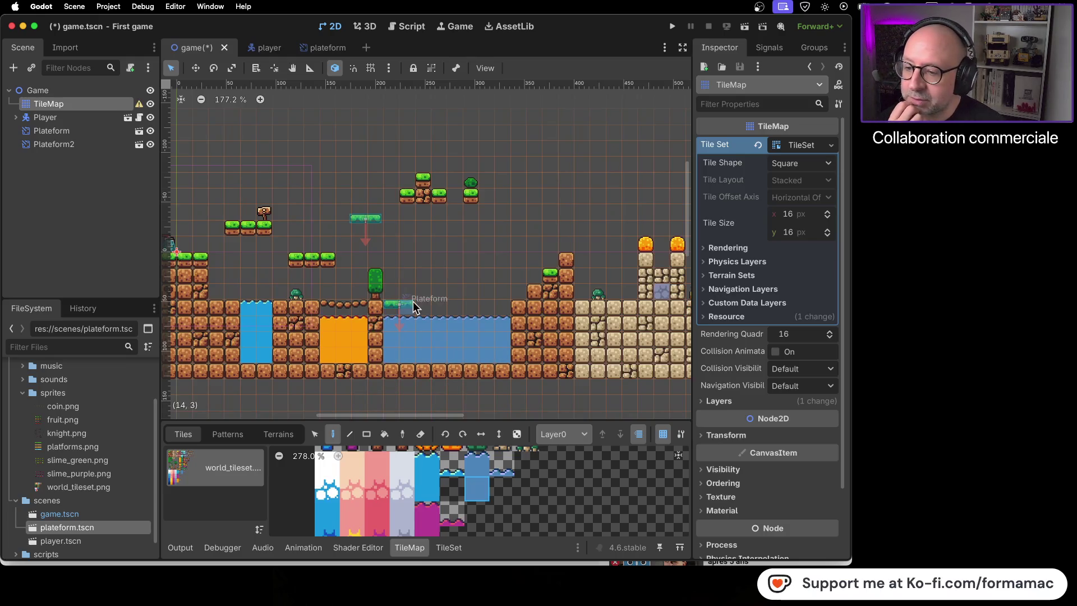
{"action": "key", "text": "ctrl+s"}
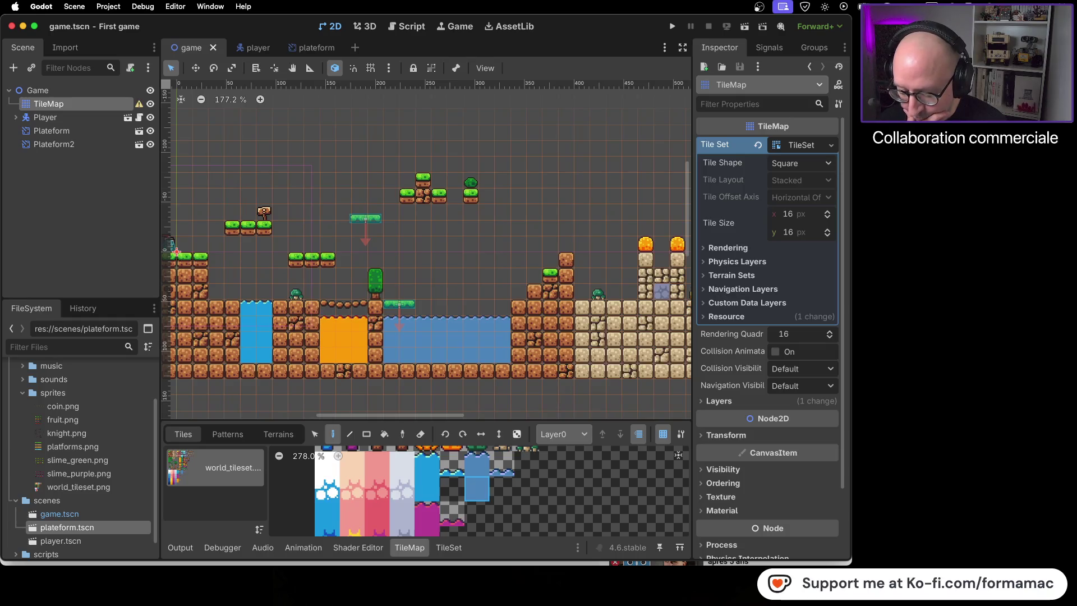
Switch briefly to Discord and return to the Godot editor
{"action": "key", "text": "super+Tab"}
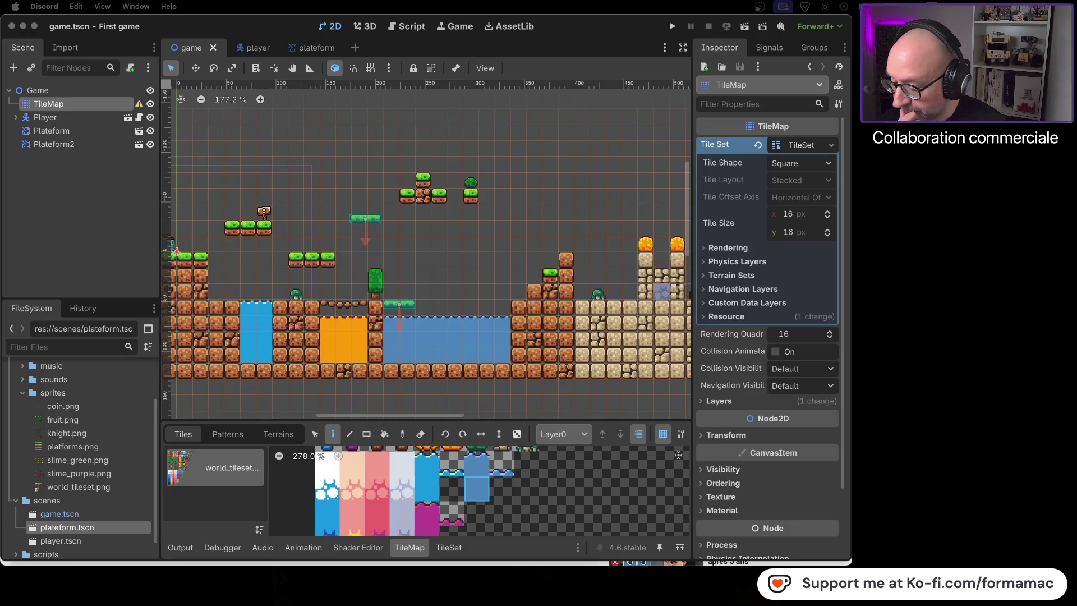
{"action": "key", "text": "super+Tab"}
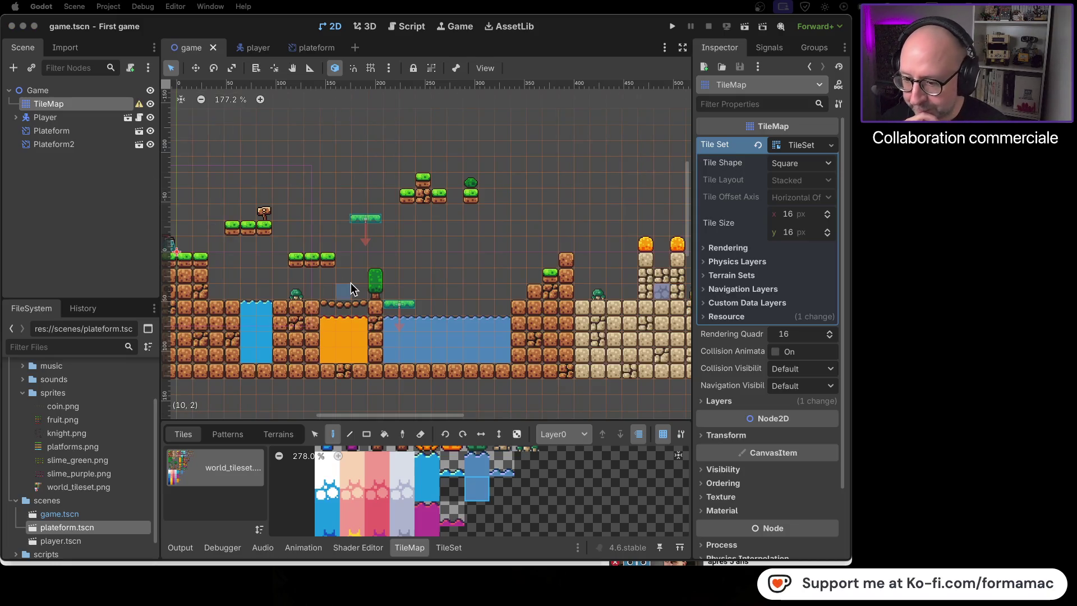
Select and delete the rightmost sandstone column at the level's right end
{"action": "scroll", "coordinate": [353, 283], "scroll_direction": "down", "scroll_amount": 3}
{"action": "scroll", "coordinate": [354, 282], "scroll_direction": "down", "scroll_amount": 2}
{"action": "scroll", "coordinate": [386, 301], "scroll_direction": "right", "scroll_amount": 5}
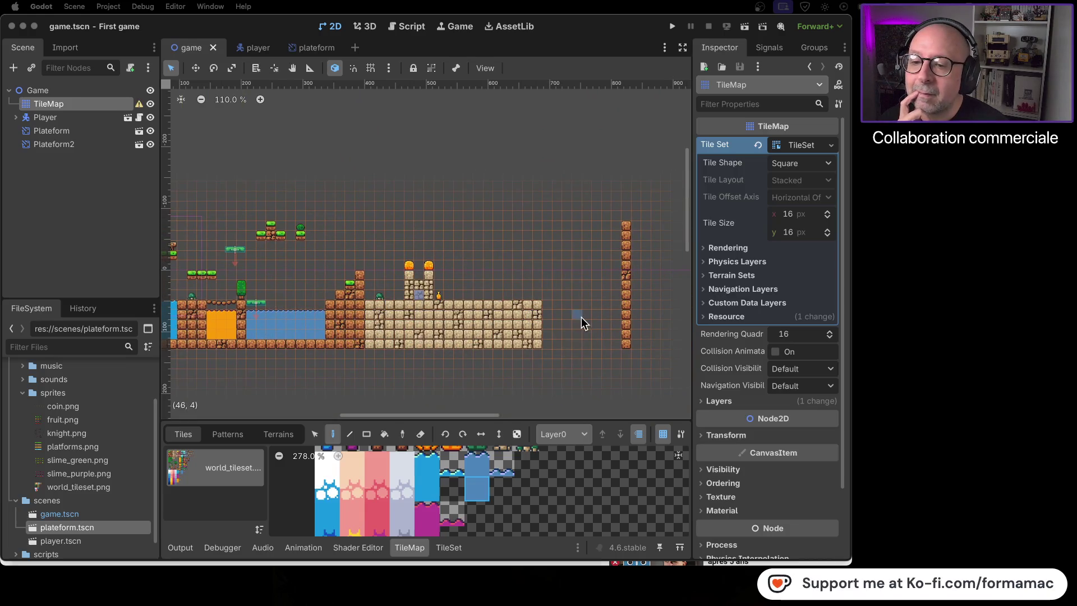
{"action": "left_click", "coordinate": [315, 434]}
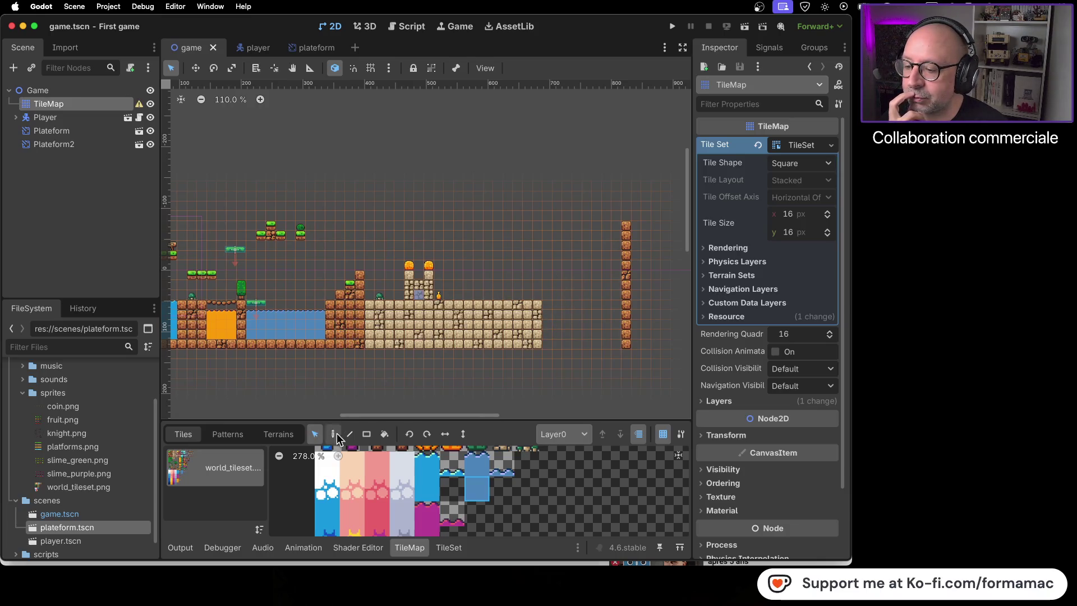
{"action": "left_click_drag", "start_coordinate": [570, 289], "coordinate": [511, 377]}
{"action": "left_click", "coordinate": [670, 309]}
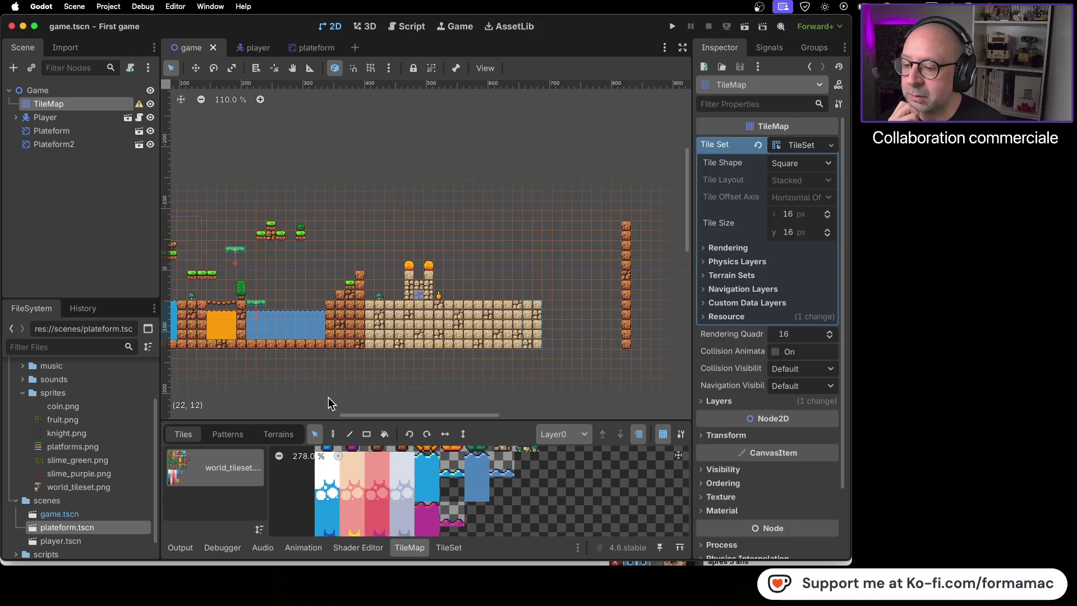
{"action": "left_click", "coordinate": [335, 434]}
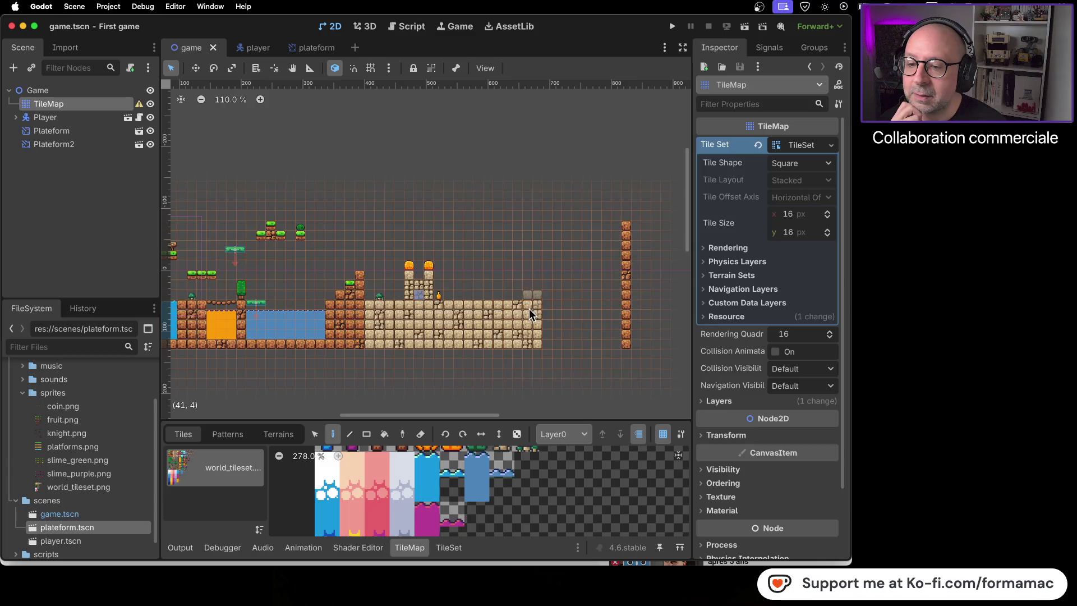
Reselect the TileMap, recentre the view on the level, and switch to the tutorial in Firefox
{"action": "key", "text": "Escape"}
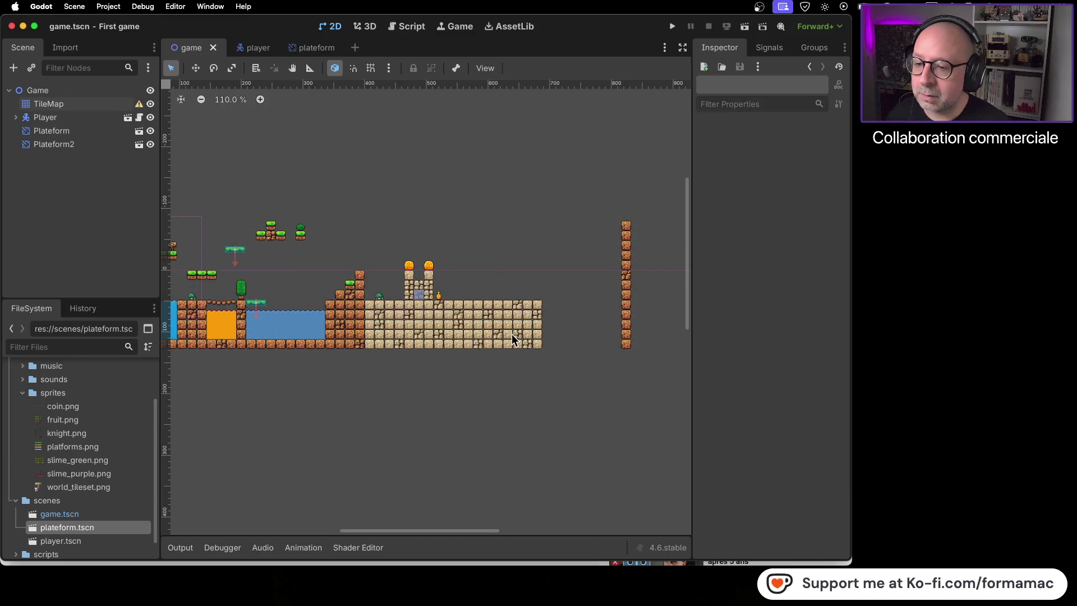
{"action": "left_click", "coordinate": [78, 101]}
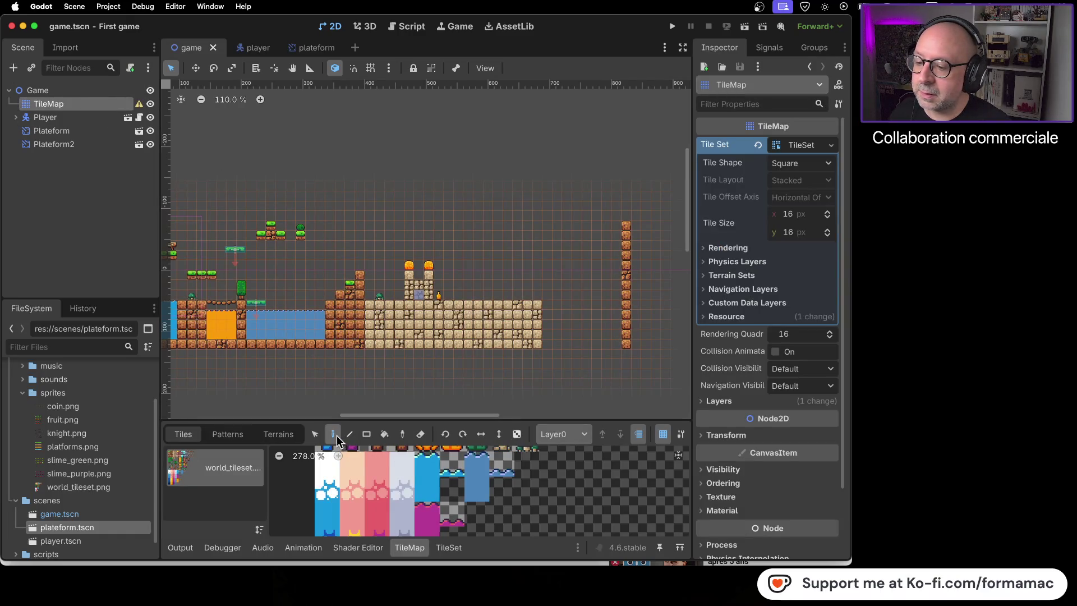
{"action": "left_click", "coordinate": [316, 435]}
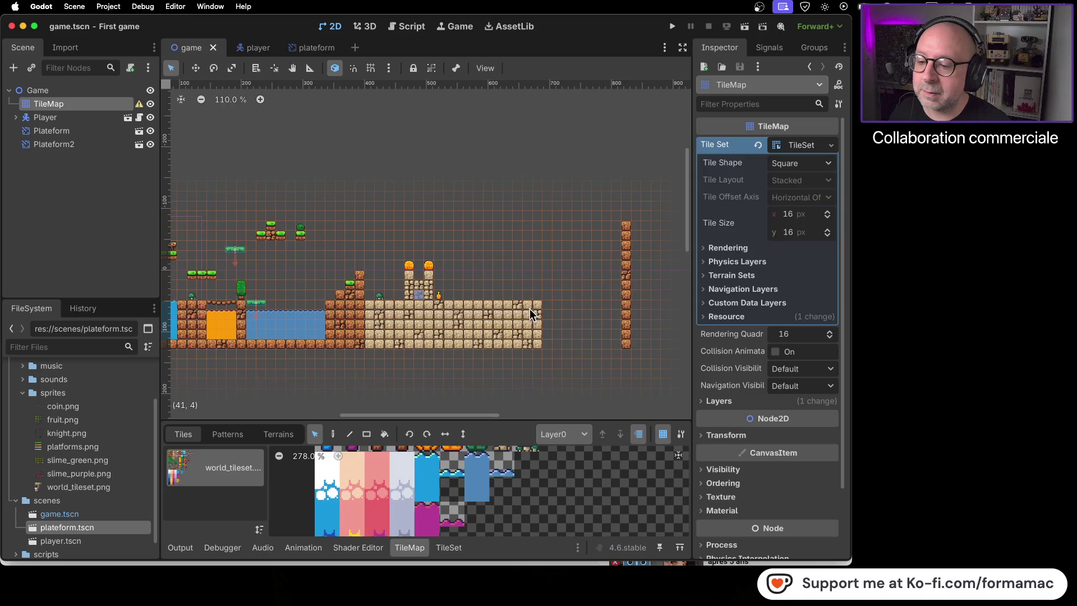
{"action": "left_click", "coordinate": [334, 436]}
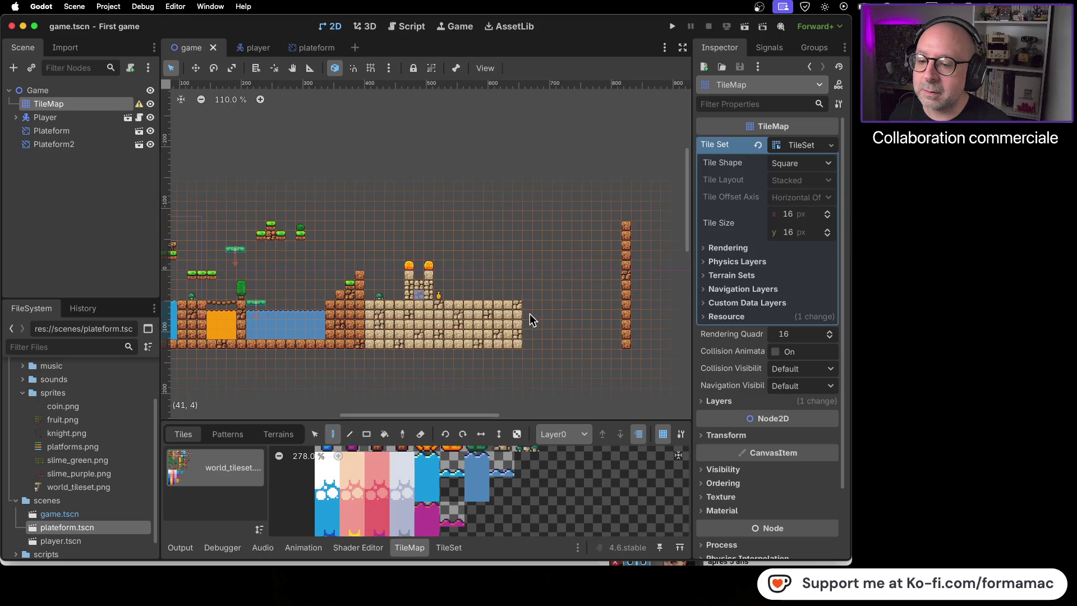
{"action": "left_click_drag", "start_coordinate": [407, 233], "coordinate": [557, 236]}
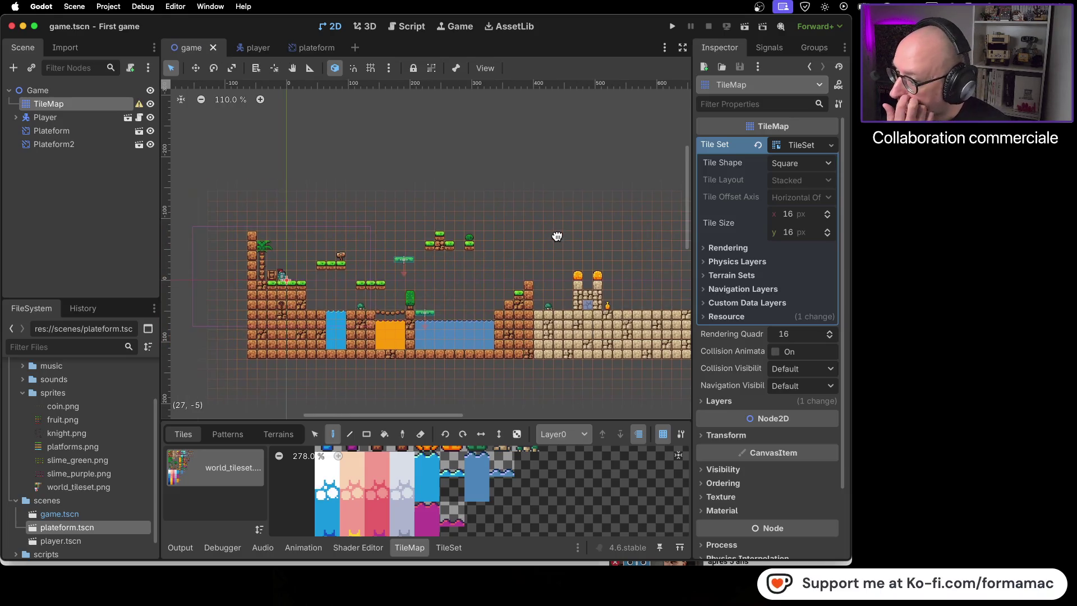
{"action": "scroll", "coordinate": [611, 227], "scroll_direction": "right", "scroll_amount": 3}
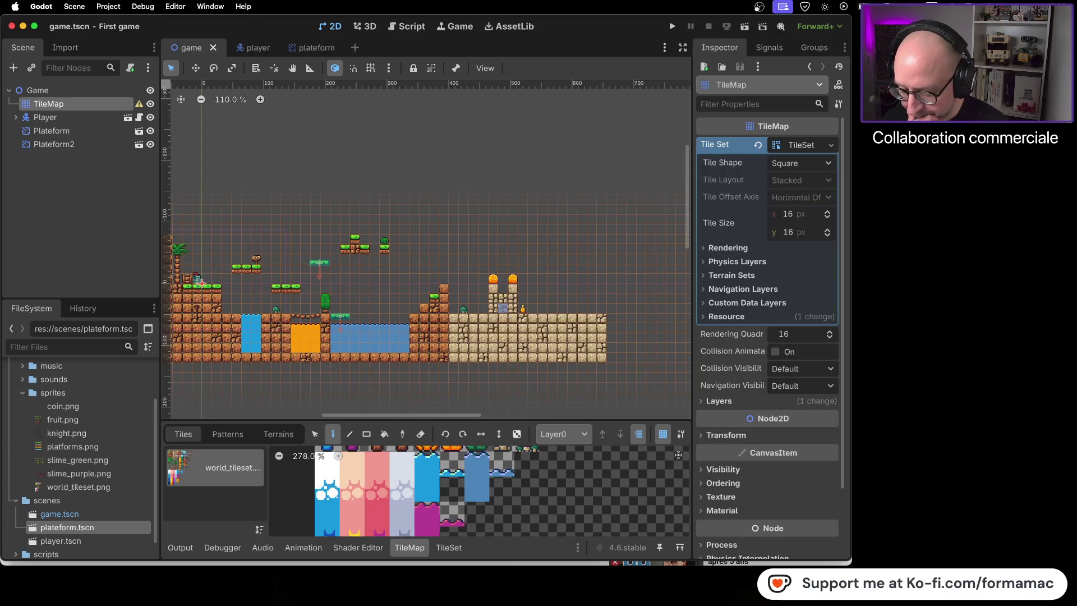
{"action": "key", "text": "super+Tab"}
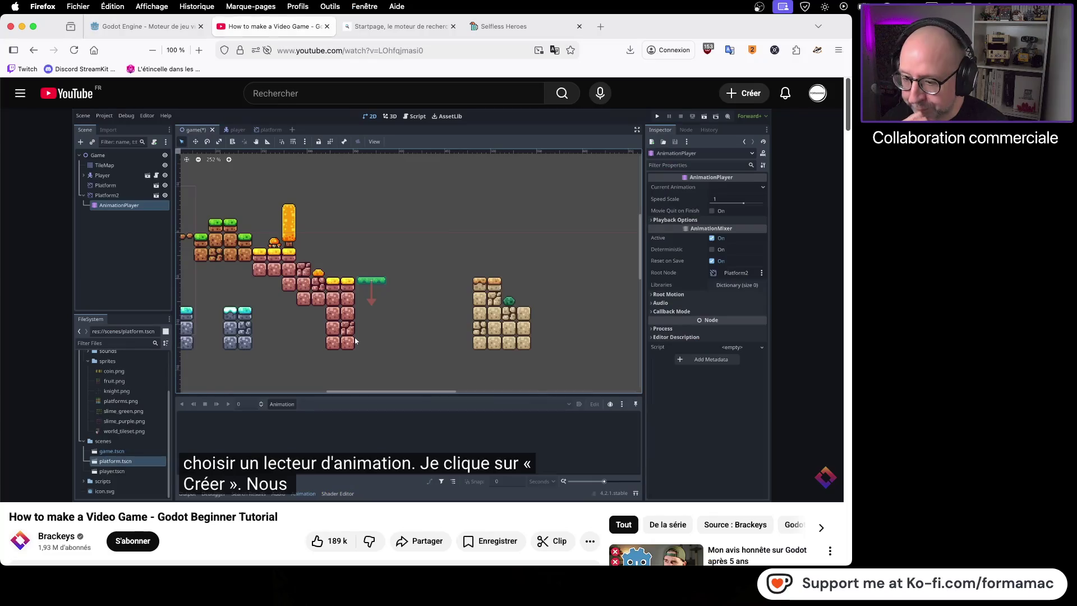
Rewind the tutorial to 26:31 and pause where it places another platform, then return to Godot
{"action": "key", "text": "super+Tab"}
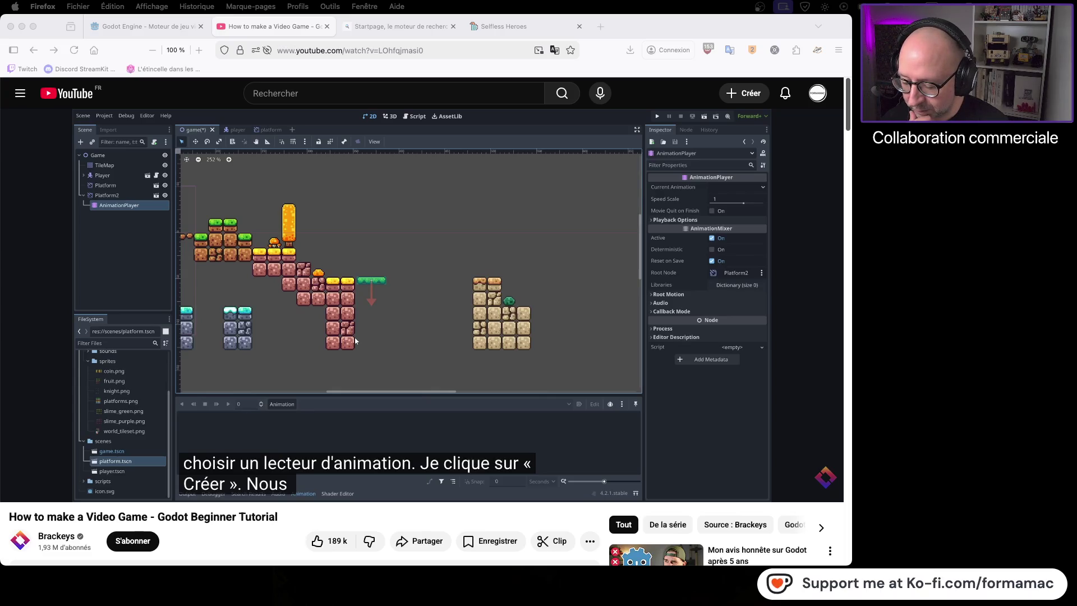
{"action": "key", "text": "super+Tab"}
{"action": "key", "text": "space"}
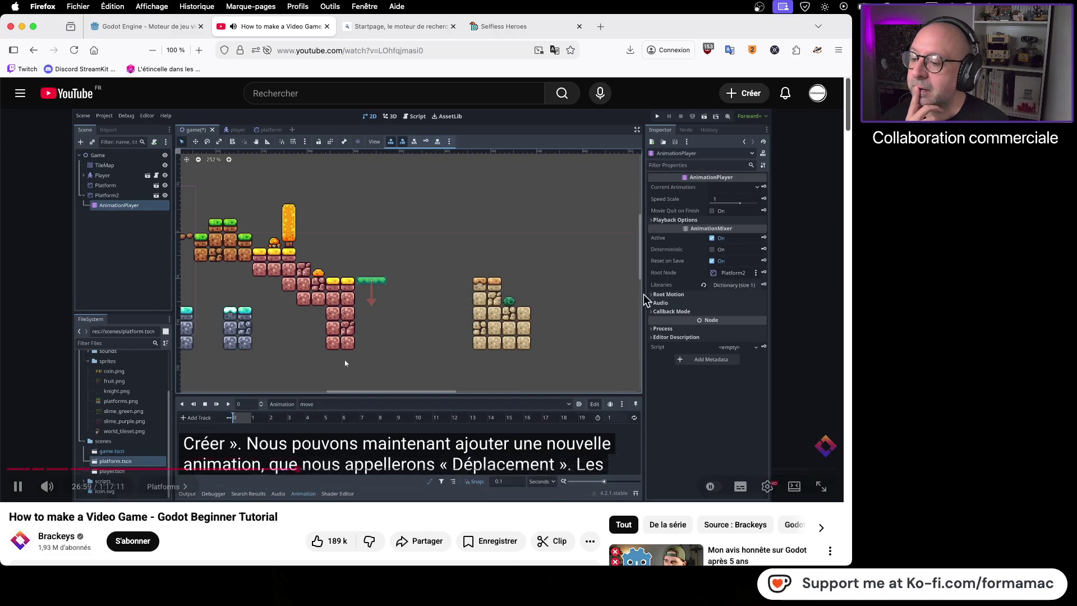
{"action": "left_click", "coordinate": [572, 296]}
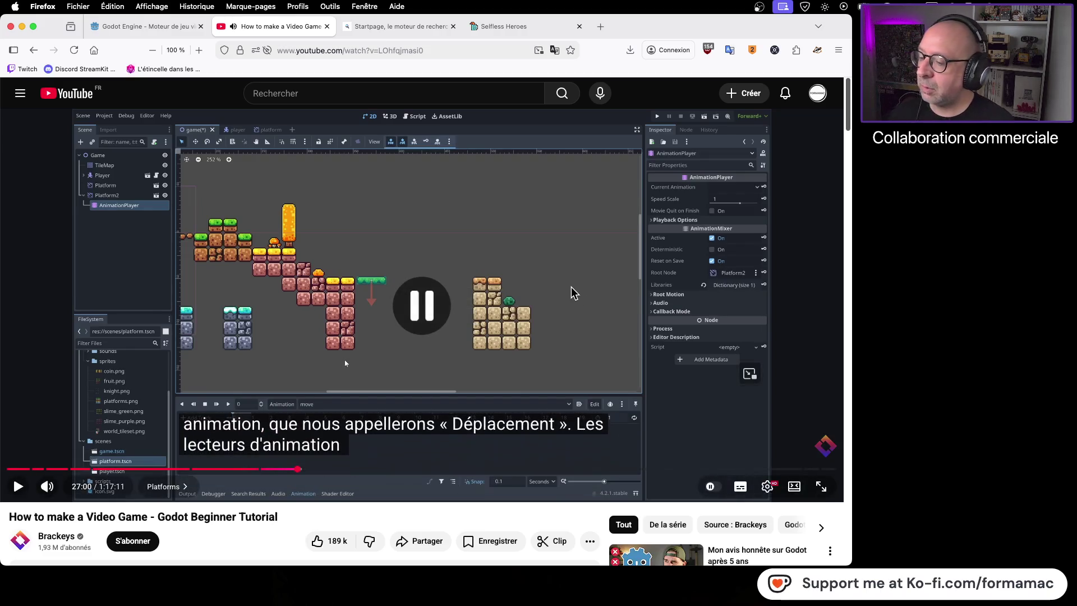
{"action": "left_click", "coordinate": [291, 469]}
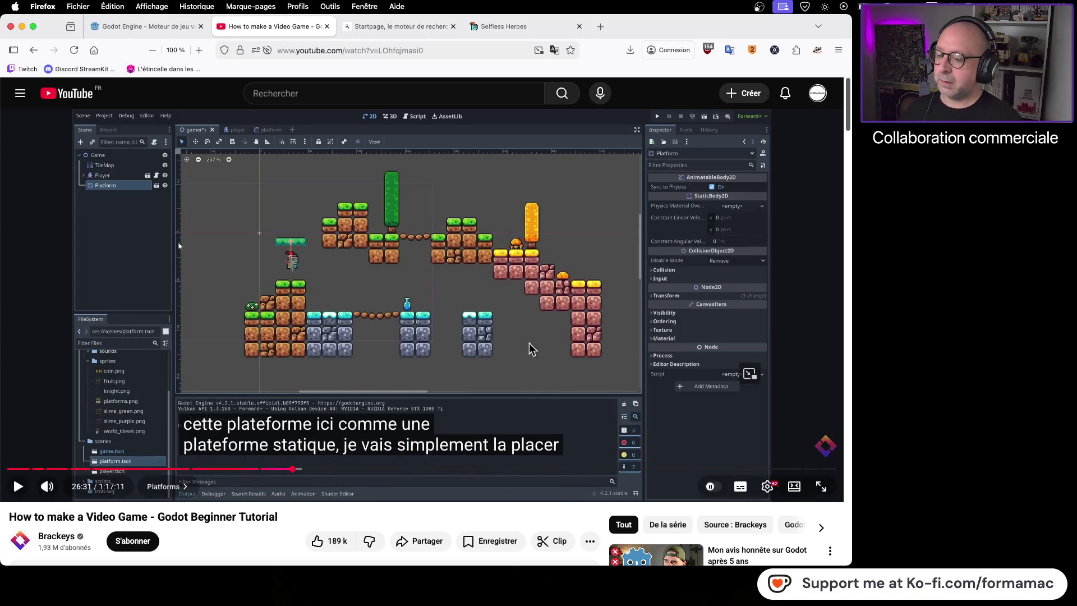
{"action": "left_click", "coordinate": [351, 340]}
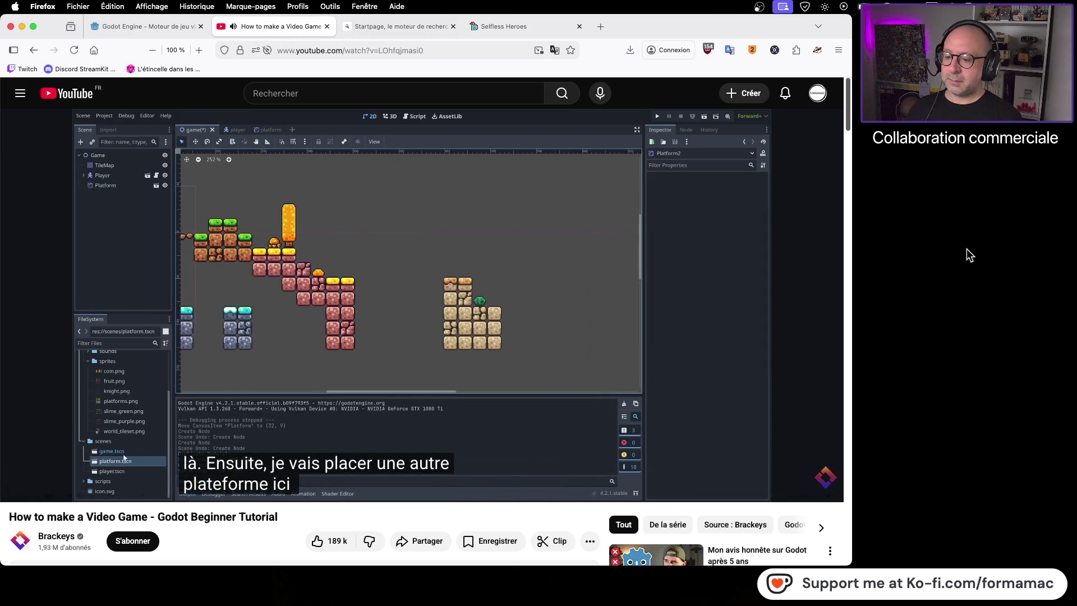
{"action": "left_click", "coordinate": [543, 302]}
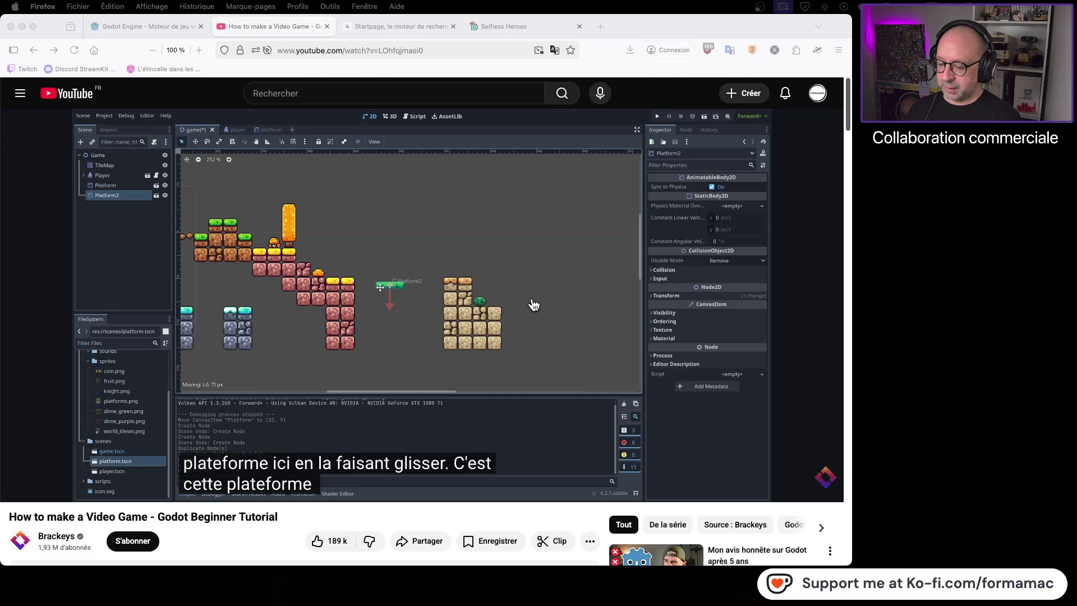
{"action": "key", "text": "super+Tab"}
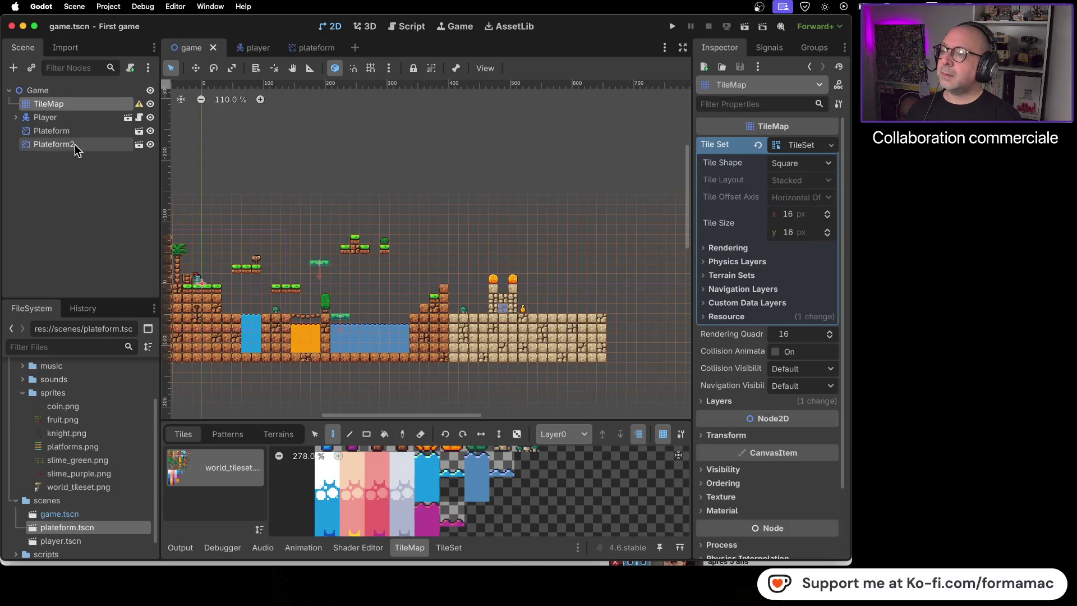
{"action": "left_click", "coordinate": [75, 145]}
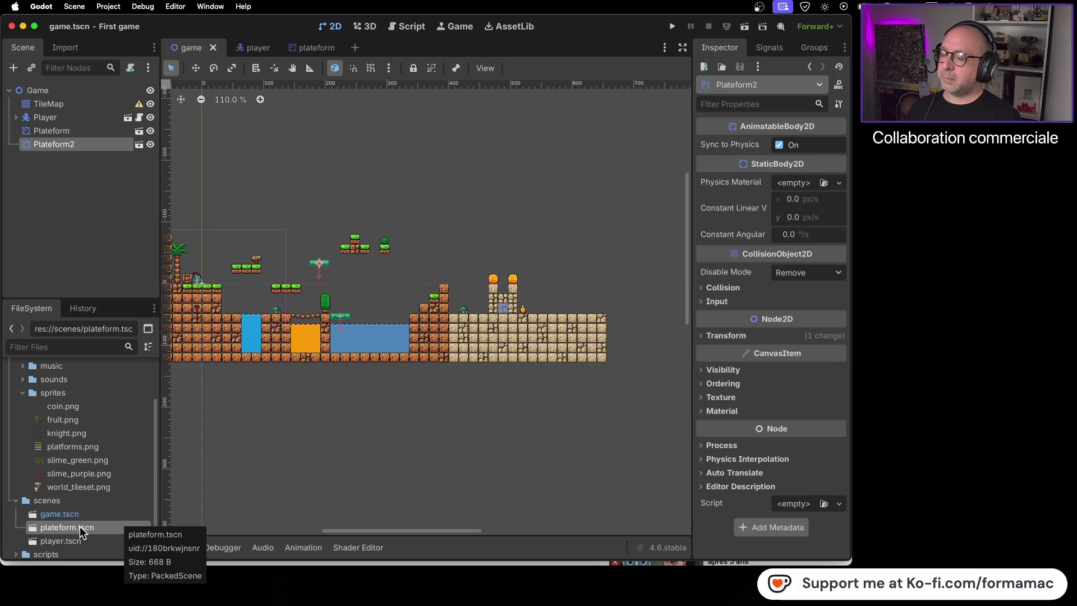
{"action": "mouse_move", "coordinate": [79, 531]}
{"action": "left_mouse_down"}
{"action": "mouse_move", "coordinate": [363, 278]}
{"action": "mouse_move", "coordinate": [317, 263]}
{"action": "left_mouse_up"}
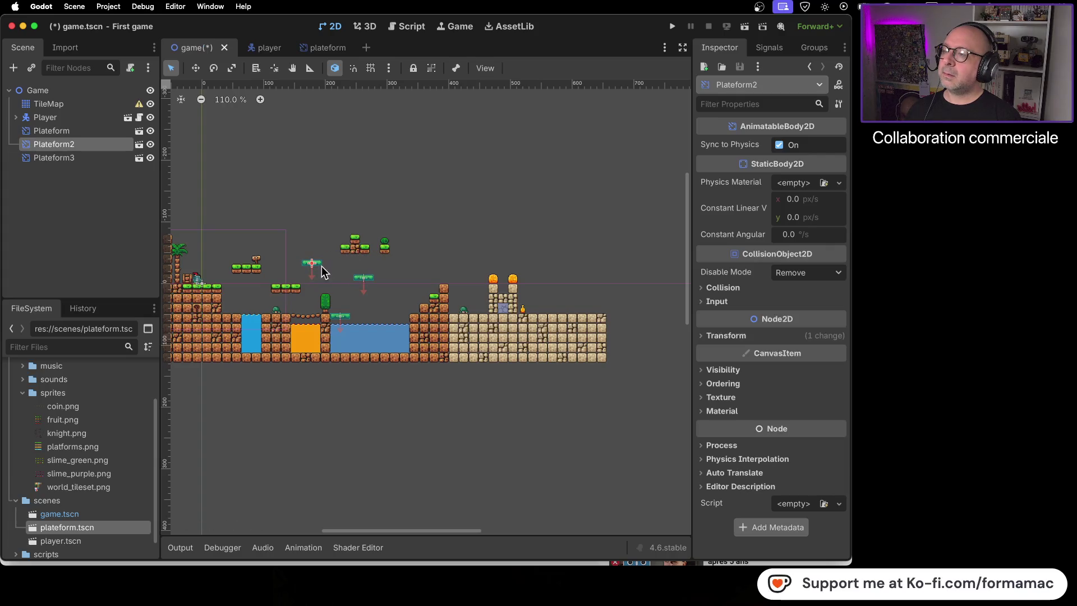
{"action": "left_click", "coordinate": [370, 282]}
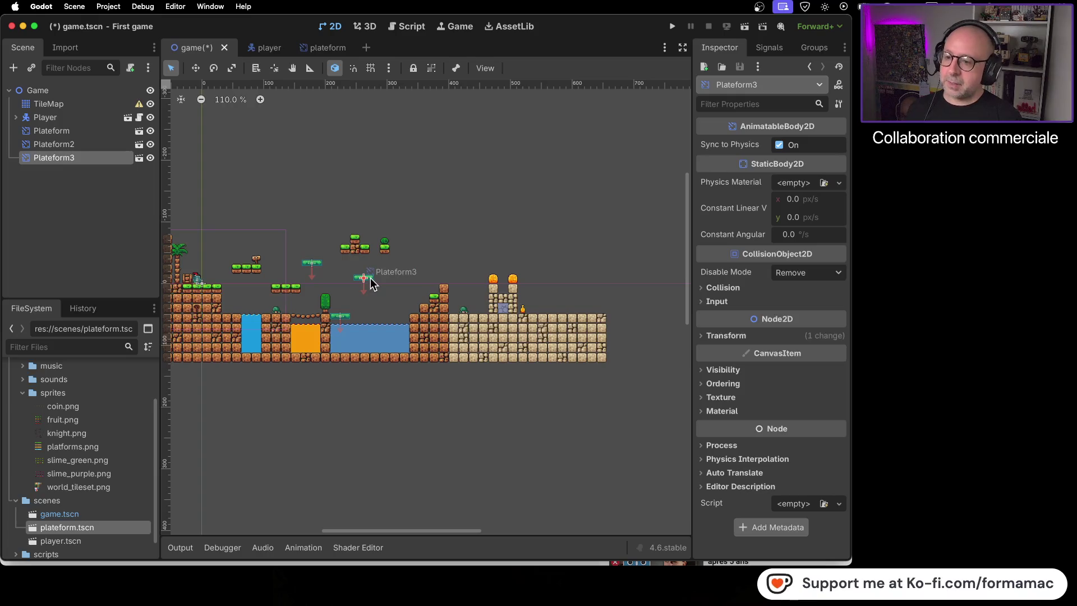
{"action": "right_click", "coordinate": [106, 161]}
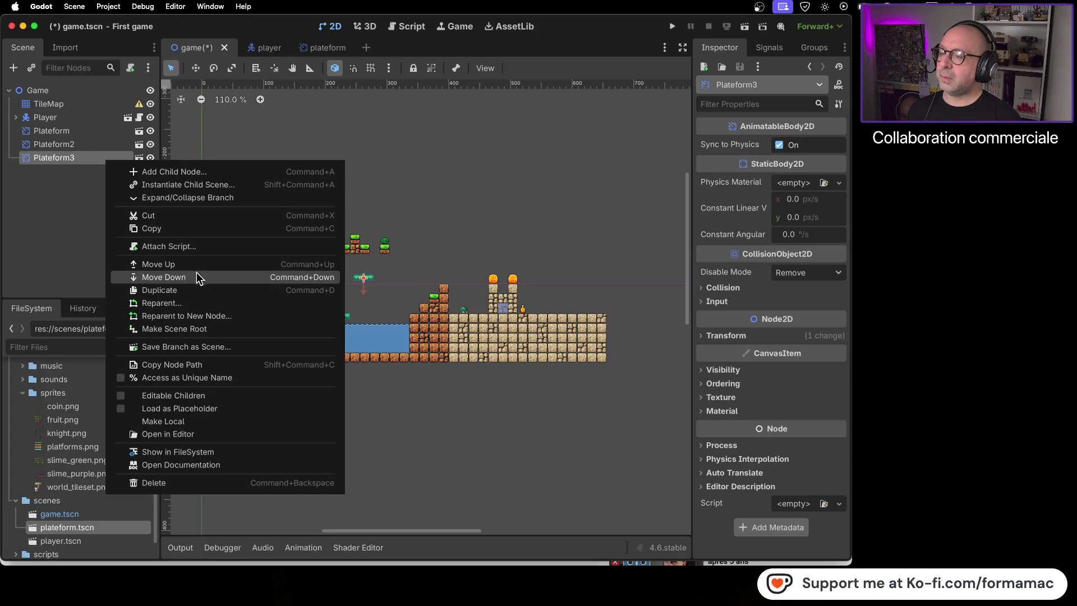
{"action": "left_click", "coordinate": [187, 483]}
{"action": "left_click", "coordinate": [547, 306]}
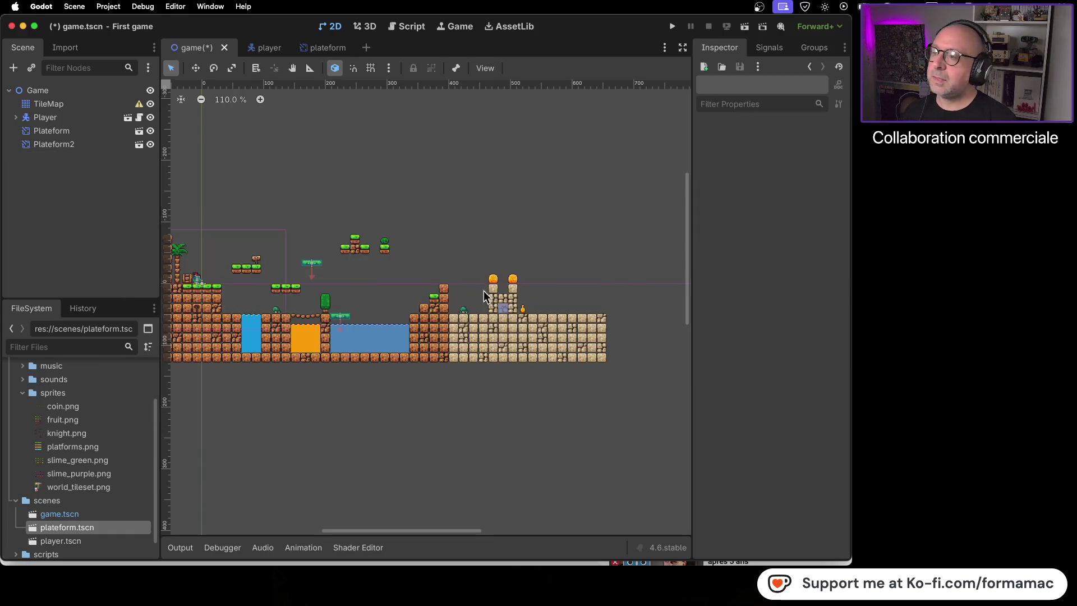
Lift Plateform high above the ground, move Plateform2 down toward the water, and save
{"action": "left_click", "coordinate": [98, 146]}
{"action": "left_click_drag", "start_coordinate": [320, 270], "coordinate": [395, 269]}
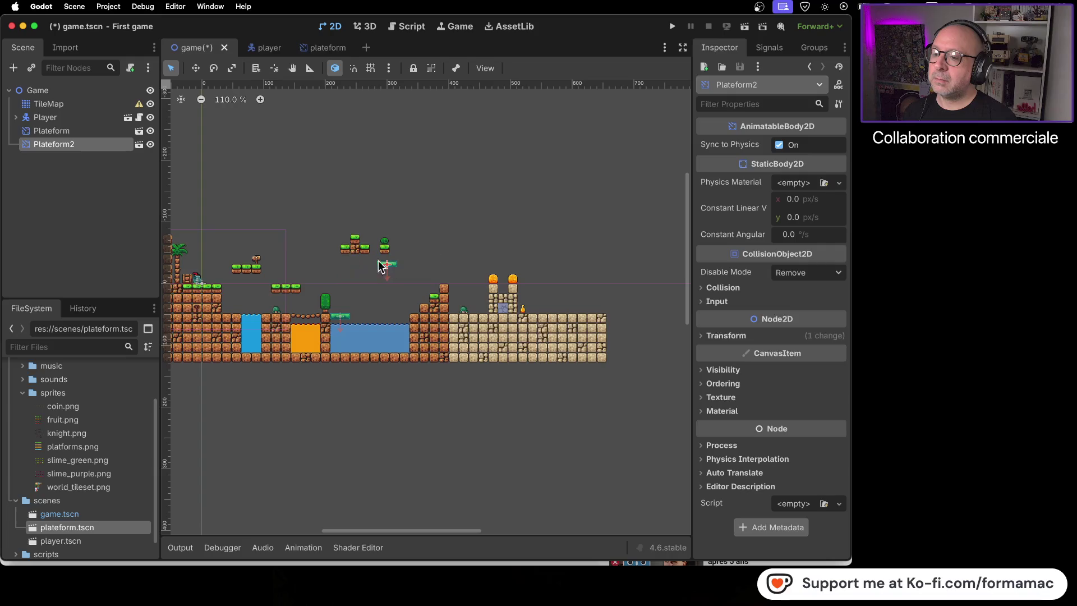
{"action": "left_click", "coordinate": [88, 133]}
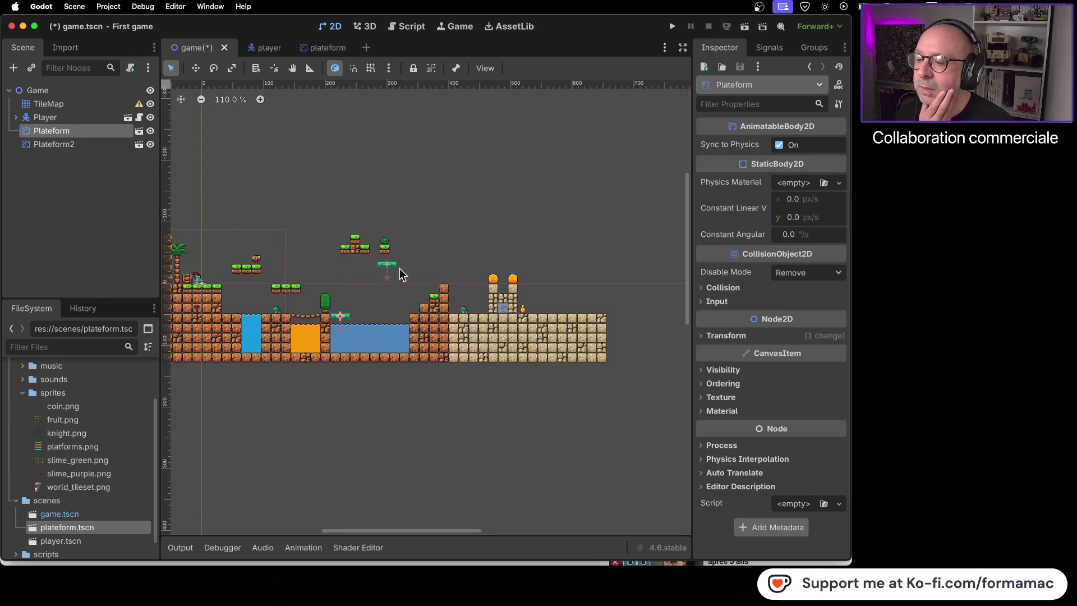
{"action": "mouse_move", "coordinate": [341, 318]}
{"action": "left_mouse_down"}
{"action": "mouse_move", "coordinate": [309, 236]}
{"action": "mouse_move", "coordinate": [296, 261]}
{"action": "mouse_move", "coordinate": [313, 264]}
{"action": "left_mouse_up"}
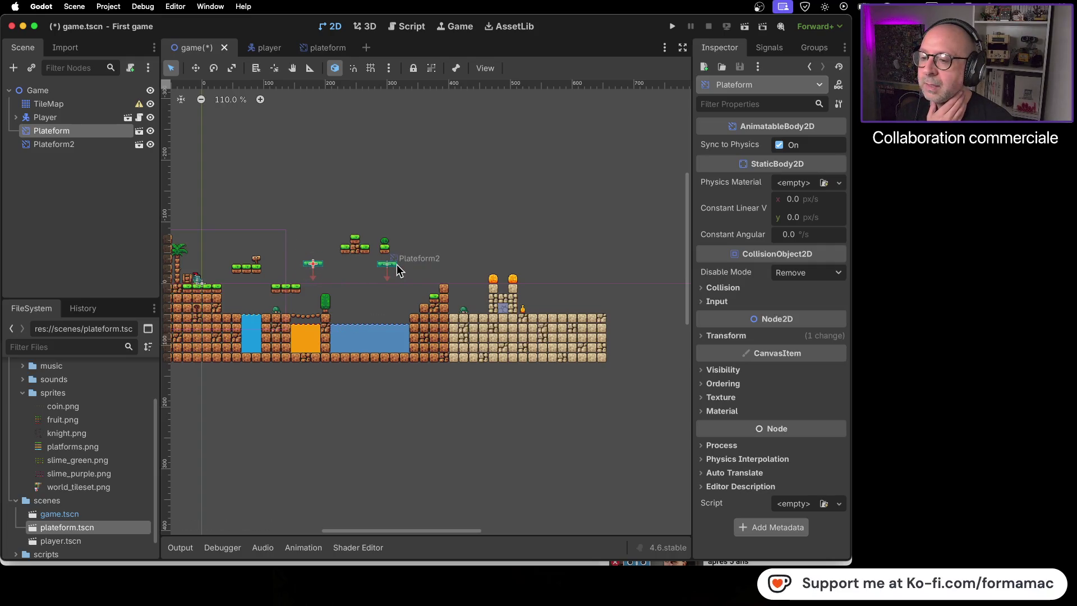
{"action": "mouse_move", "coordinate": [394, 270]}
{"action": "left_mouse_down"}
{"action": "mouse_move", "coordinate": [380, 303]}
{"action": "mouse_move", "coordinate": [347, 325]}
{"action": "mouse_move", "coordinate": [376, 313]}
{"action": "mouse_move", "coordinate": [365, 289]}
{"action": "left_mouse_up"}
{"action": "scroll", "coordinate": [331, 323], "scroll_direction": "up", "scroll_amount": 3}
{"action": "scroll", "coordinate": [331, 320], "scroll_direction": "up", "scroll_amount": 8}
{"action": "scroll", "coordinate": [448, 218], "scroll_direction": "down", "scroll_amount": 7}
{"action": "scroll", "coordinate": [444, 208], "scroll_direction": "down", "scroll_amount": 5}
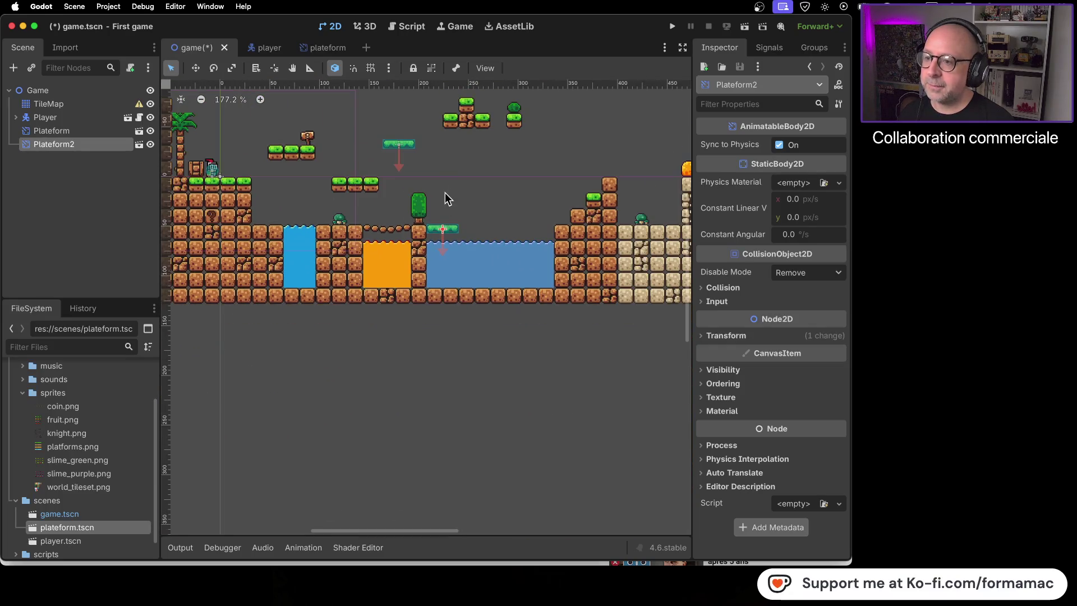
{"action": "left_click", "coordinate": [400, 237]}
{"action": "left_click_drag", "start_coordinate": [400, 237], "coordinate": [401, 237]}
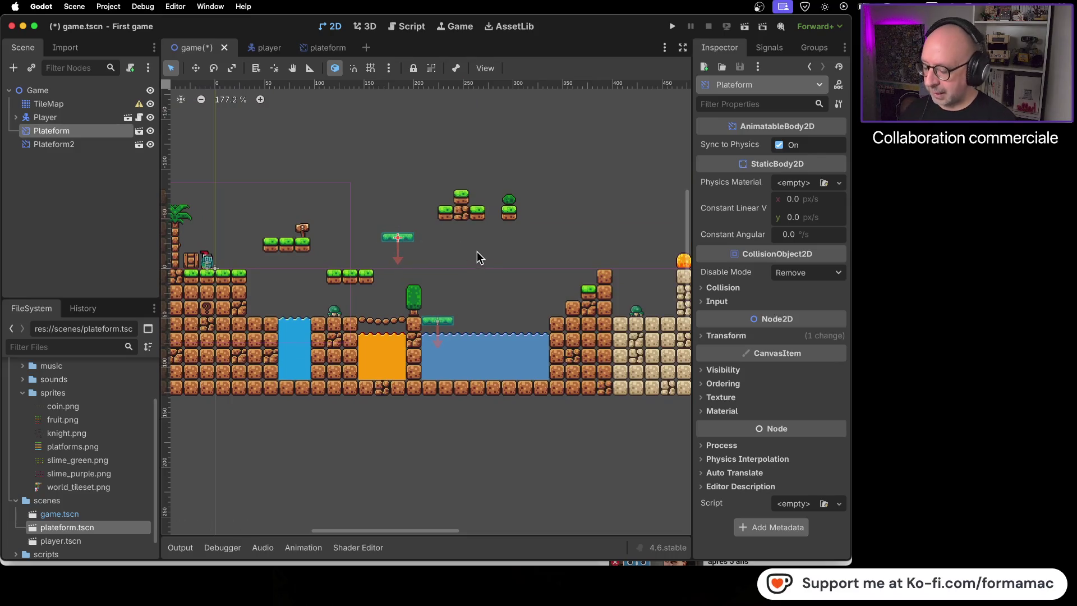
{"action": "key", "text": "super+s"}
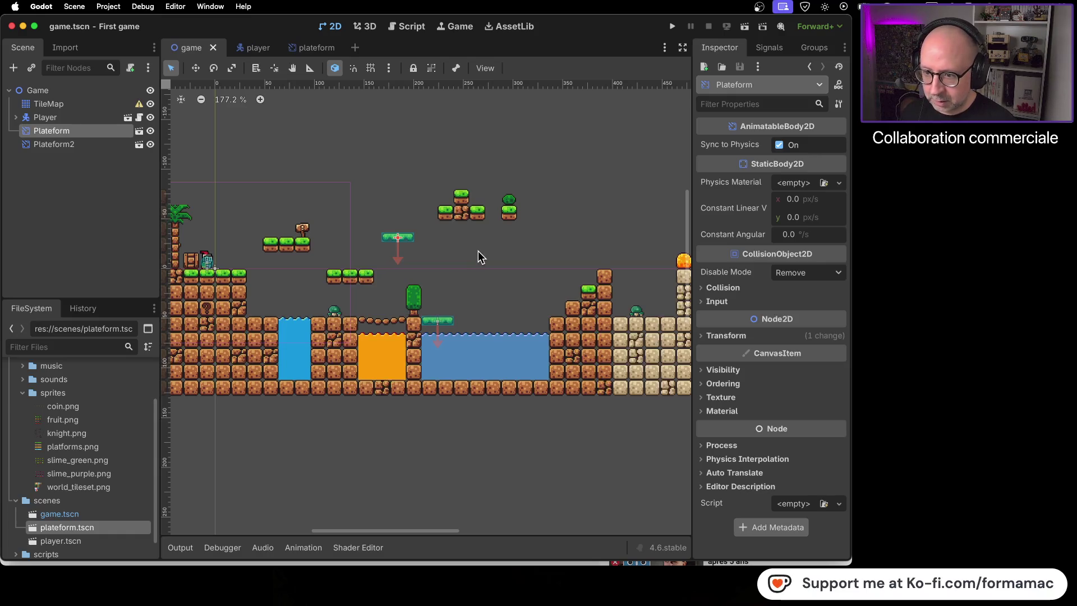
Replace Plateform2 with a fresh plateform.tscn instance above the water beside the tree, and save
{"action": "left_click", "coordinate": [96, 143]}
{"action": "right_click", "coordinate": [96, 143]}
{"action": "left_click", "coordinate": [188, 467]}
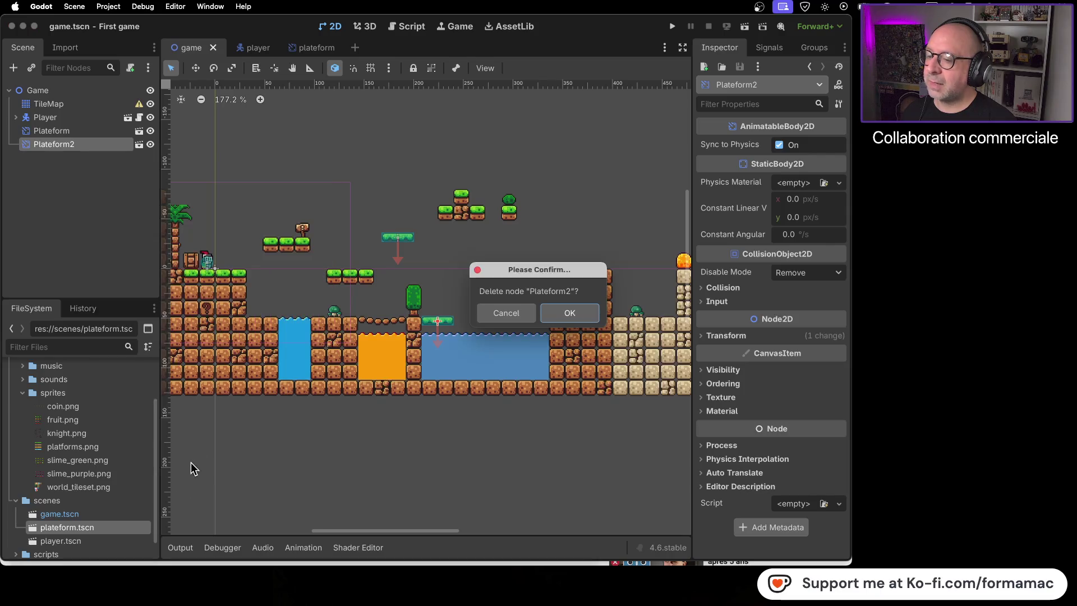
{"action": "left_click", "coordinate": [570, 313]}
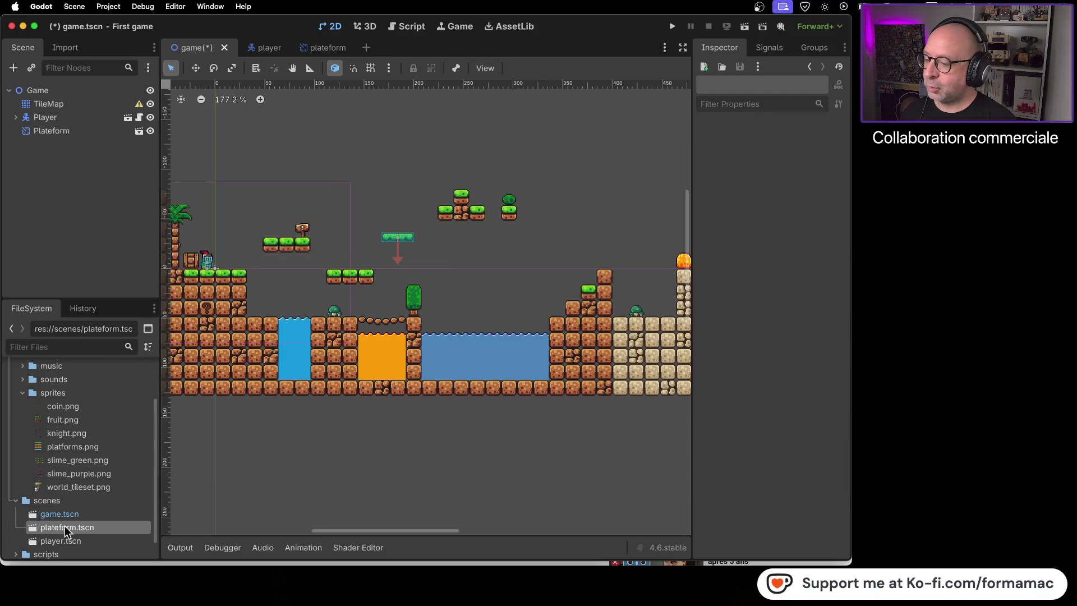
{"action": "mouse_move", "coordinate": [55, 527]}
{"action": "left_mouse_down"}
{"action": "mouse_move", "coordinate": [283, 433]}
{"action": "mouse_move", "coordinate": [444, 324]}
{"action": "left_mouse_up"}
{"action": "scroll", "coordinate": [449, 317], "scroll_direction": "up", "scroll_amount": 10}
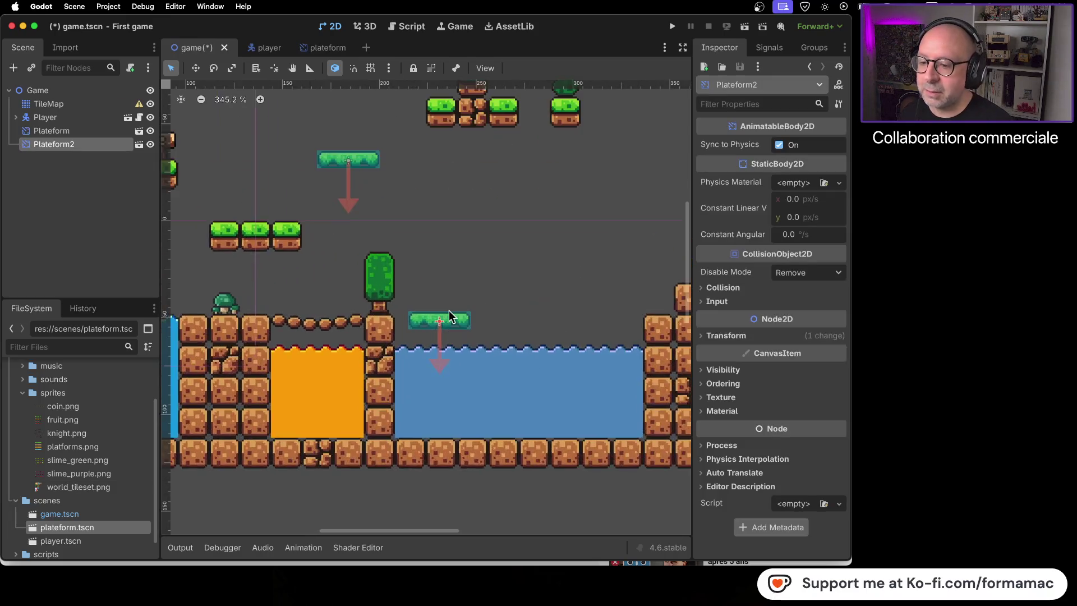
{"action": "mouse_move", "coordinate": [450, 336]}
{"action": "left_mouse_down"}
{"action": "mouse_move", "coordinate": [398, 339]}
{"action": "mouse_move", "coordinate": [408, 337]}
{"action": "left_mouse_up"}
{"action": "left_click", "coordinate": [503, 240]}
{"action": "scroll", "coordinate": [504, 240], "scroll_direction": "down", "scroll_amount": 10}
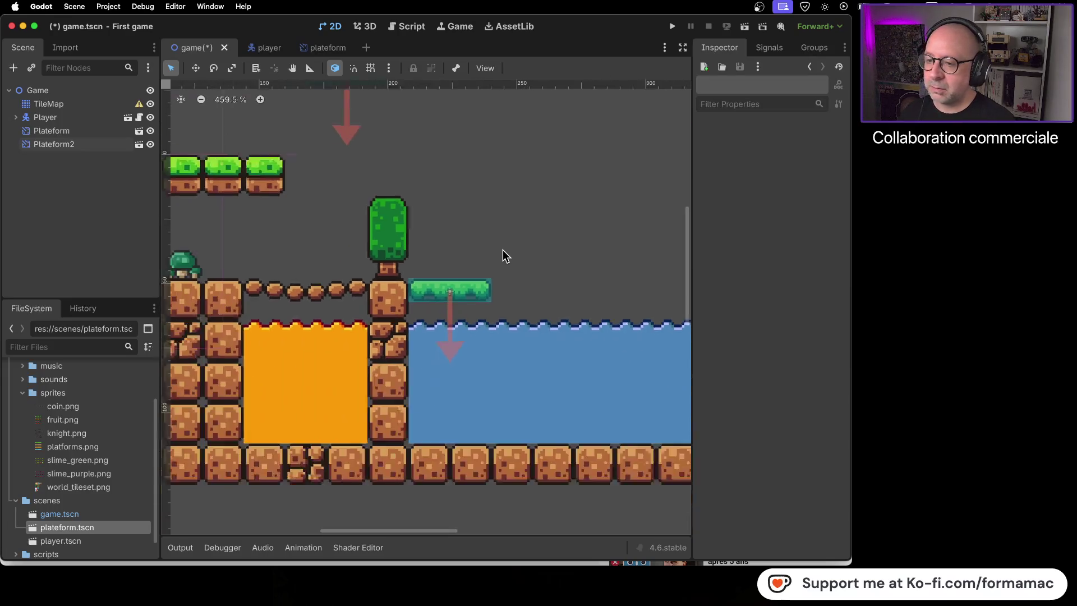
{"action": "key", "text": "super+s"}
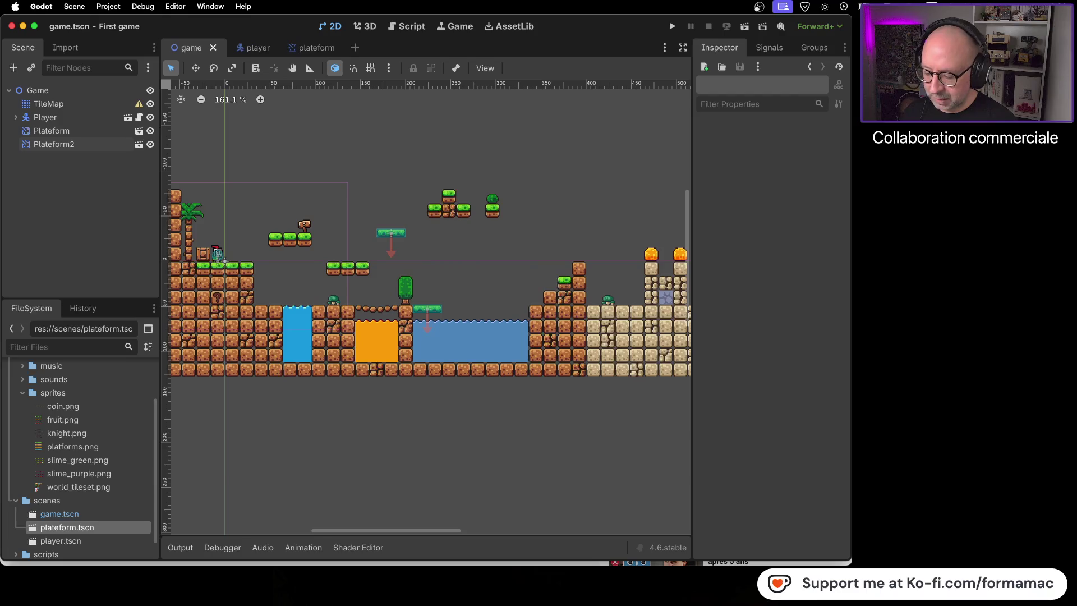
Turn on captions, rewind the tutorial to 26:31 on adding an animation player, and pause it
{"action": "key", "text": "super+Tab"}
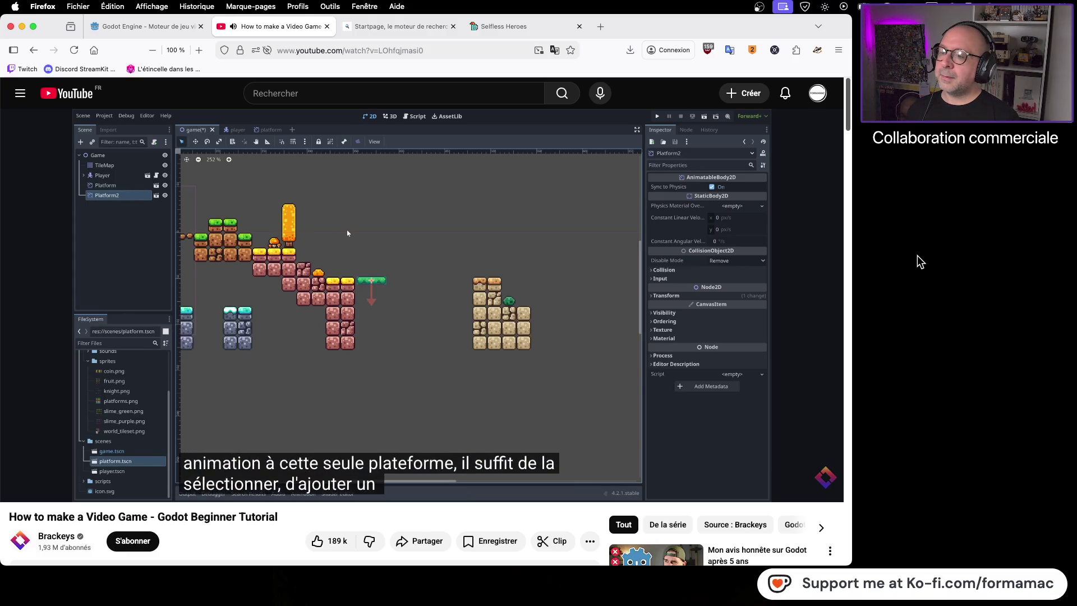
{"action": "mouse_move", "coordinate": [534, 313]}
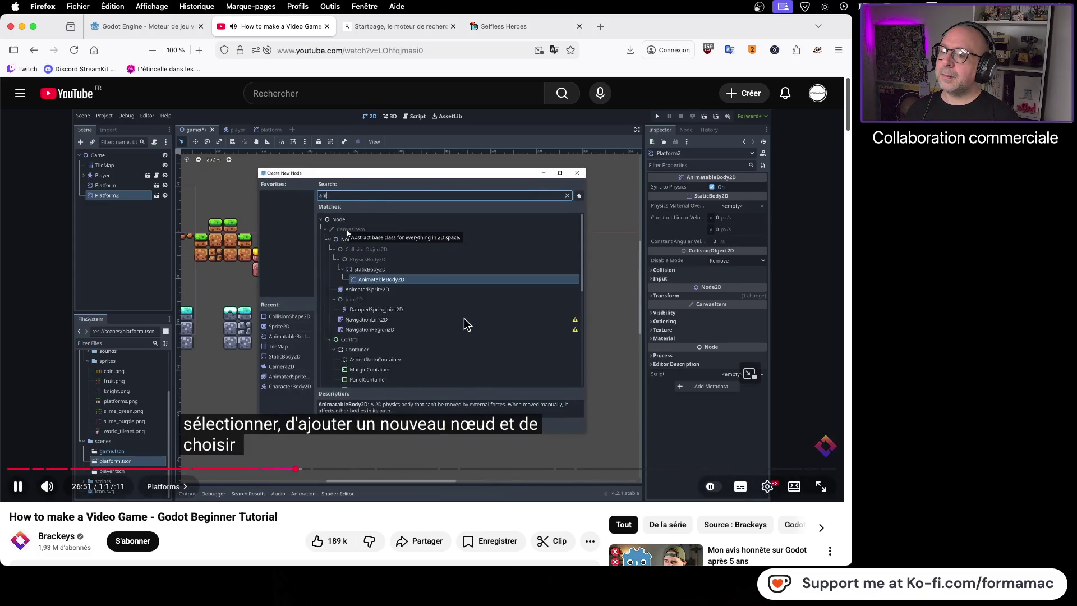
{"action": "left_click", "coordinate": [464, 318]}
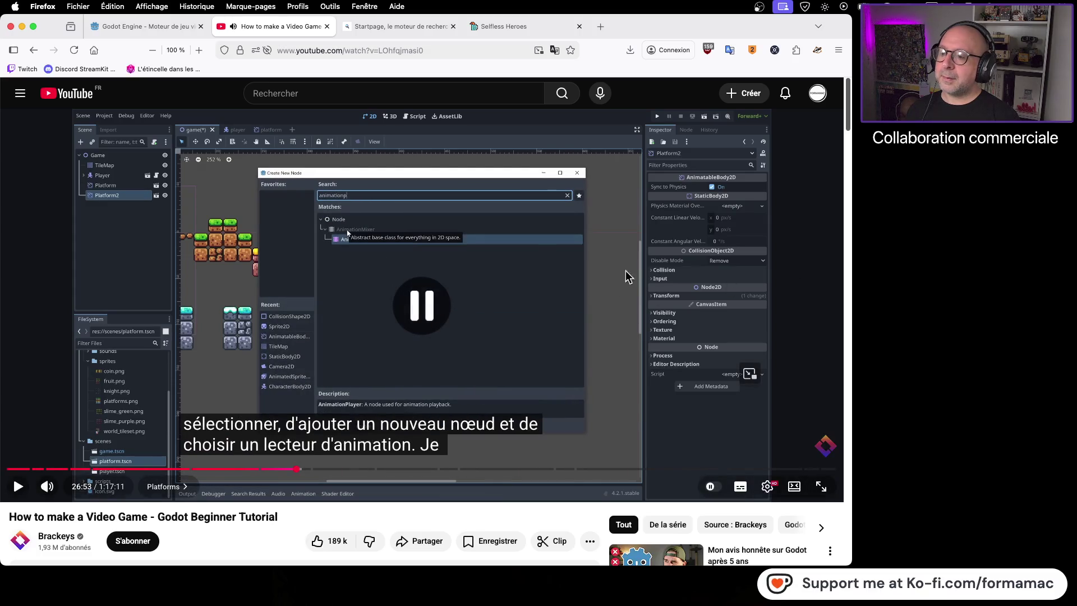
{"action": "left_click", "coordinate": [509, 304]}
{"action": "left_click", "coordinate": [615, 269]}
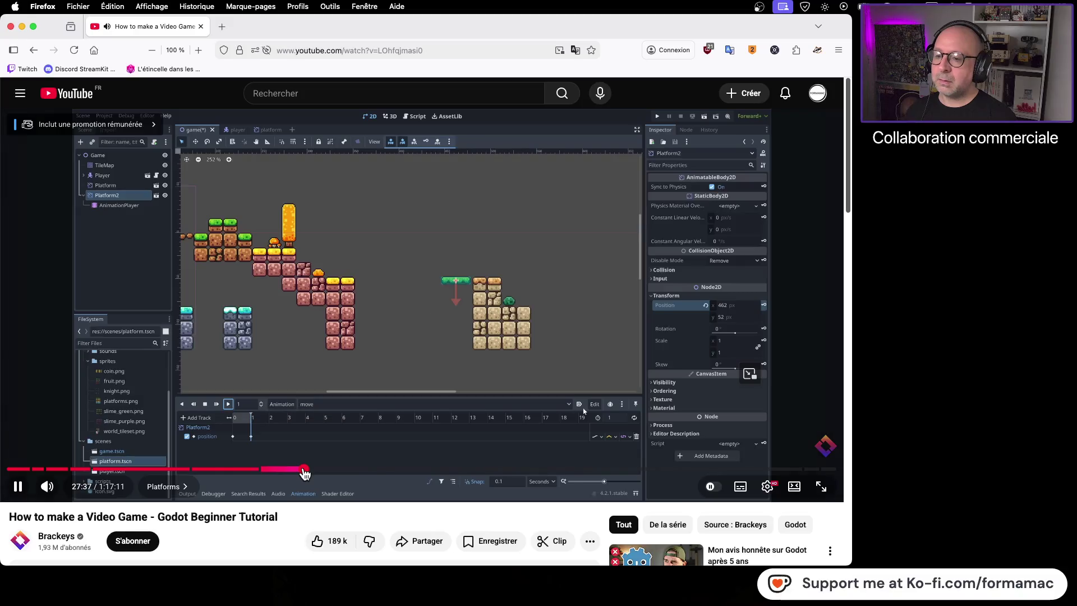
{"action": "left_click", "coordinate": [741, 487]}
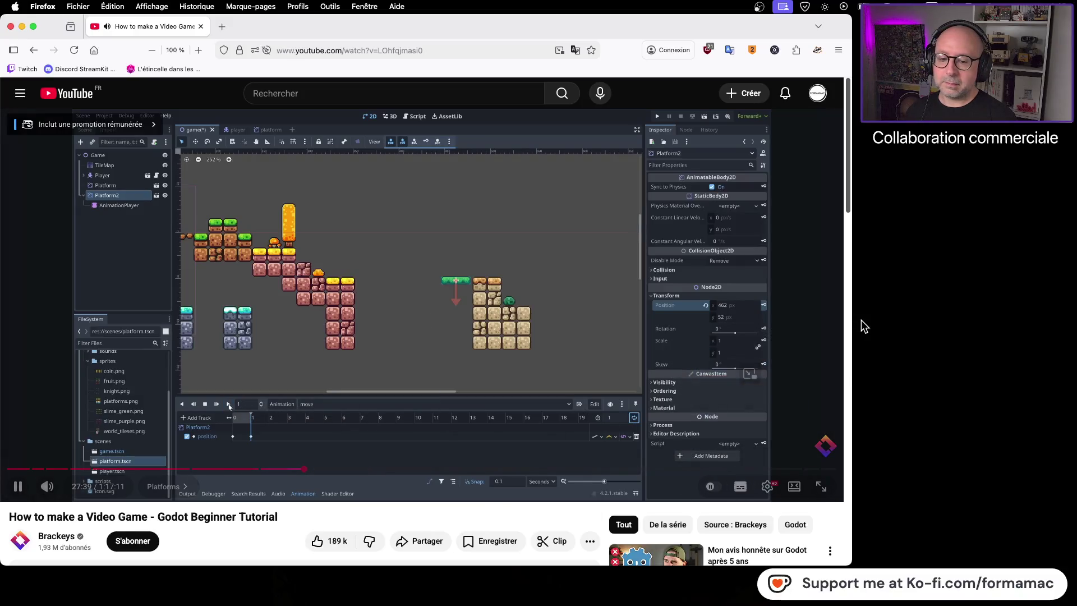
{"action": "mouse_move", "coordinate": [415, 438]}
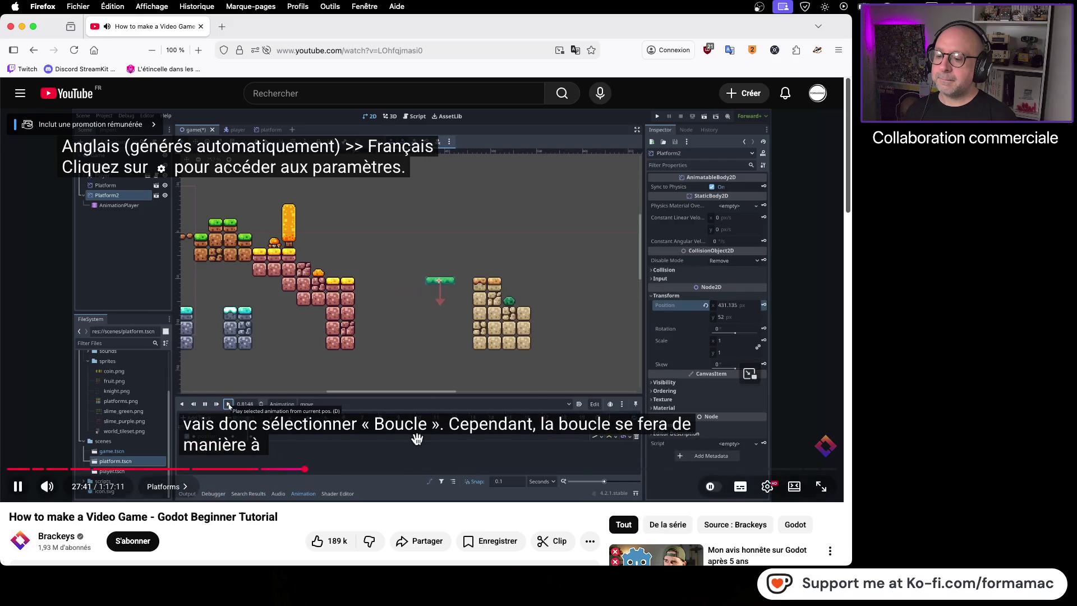
{"action": "left_click", "coordinate": [292, 469]}
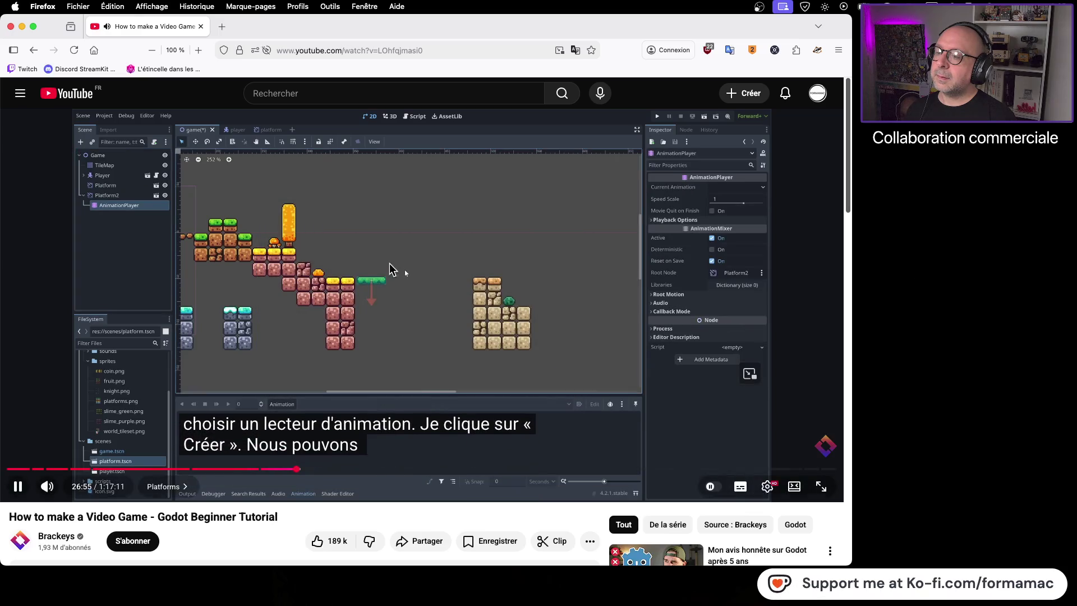
{"action": "left_click", "coordinate": [379, 251]}
{"action": "key", "text": "super+Tab"}
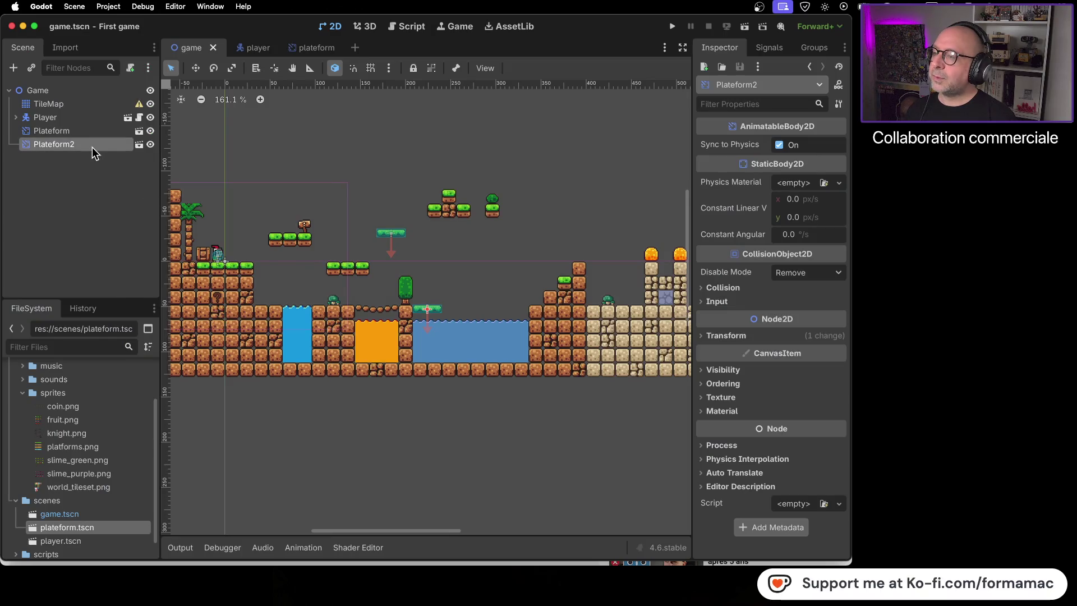
Add an AnimationPlayer as a child node of Plateform2
{"action": "right_click", "coordinate": [92, 147]}
{"action": "left_click", "coordinate": [120, 159]}
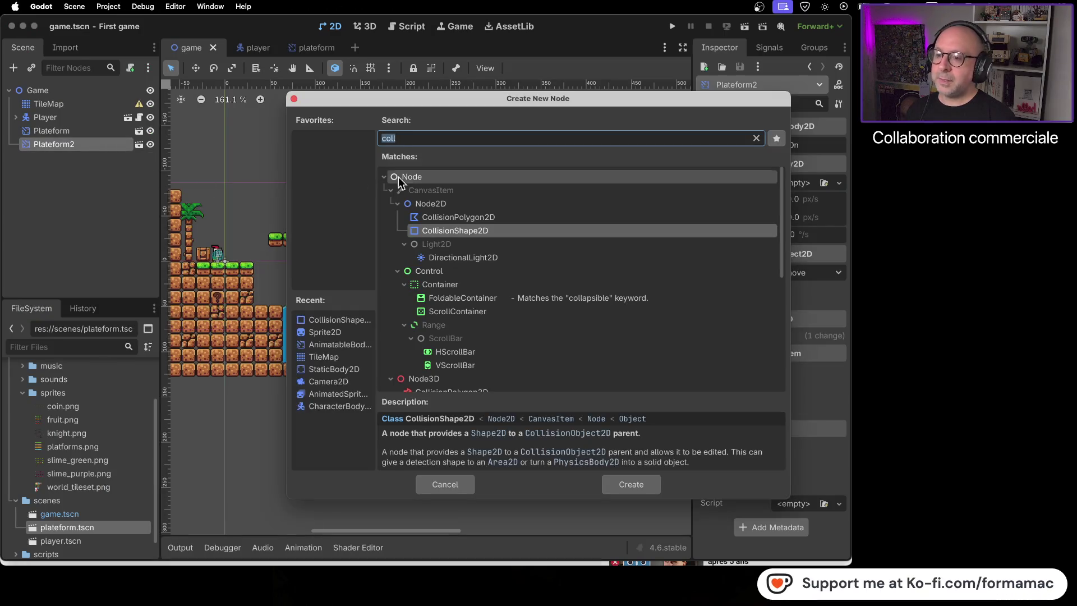
{"action": "type", "text": "anima"}
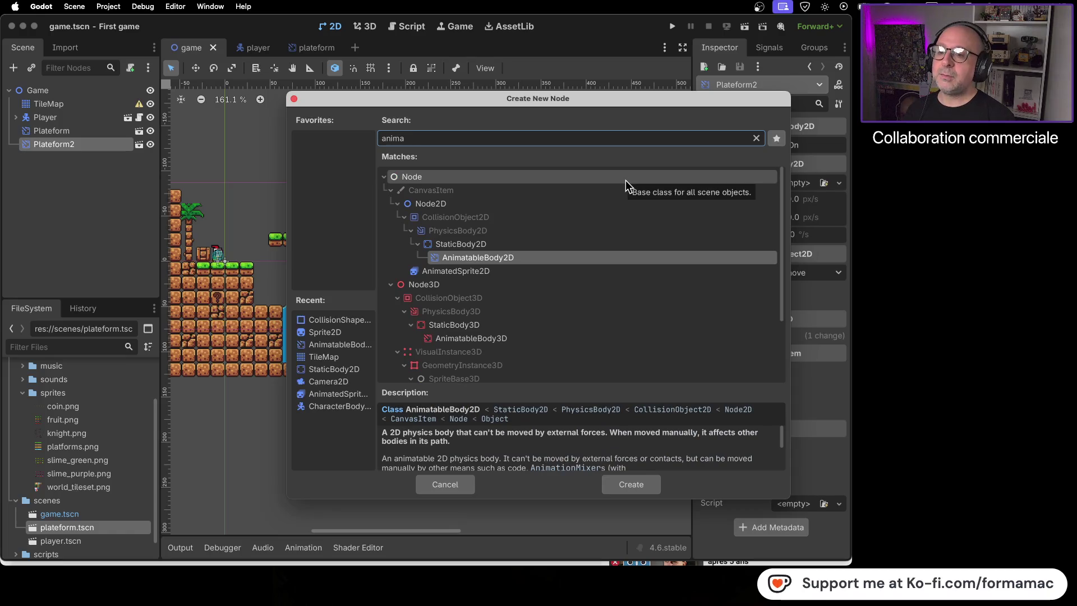
{"action": "type", "text": "tion"}
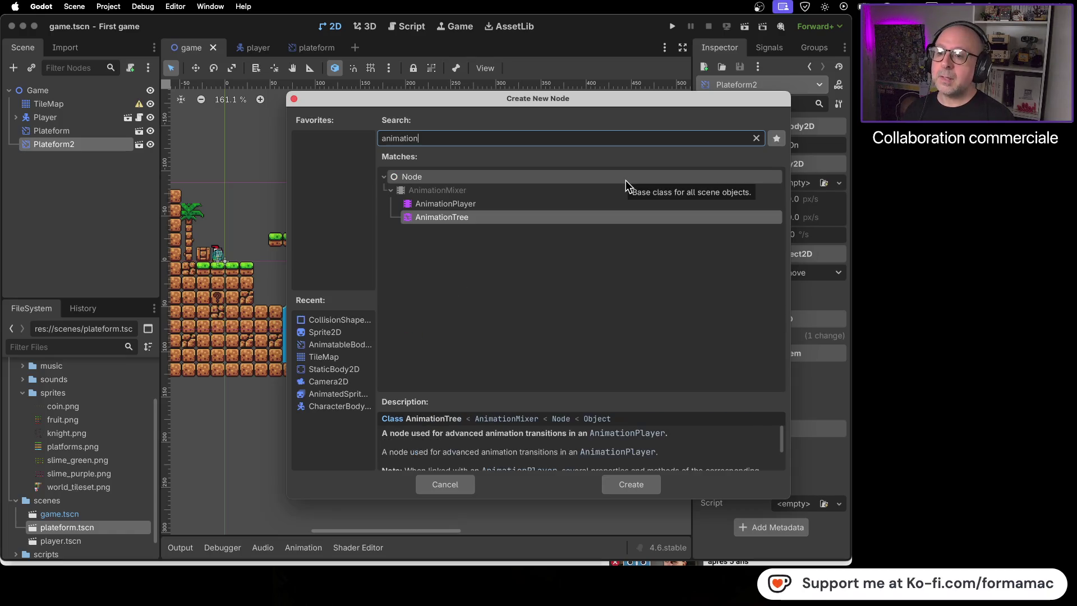
{"action": "double_click", "coordinate": [493, 204]}
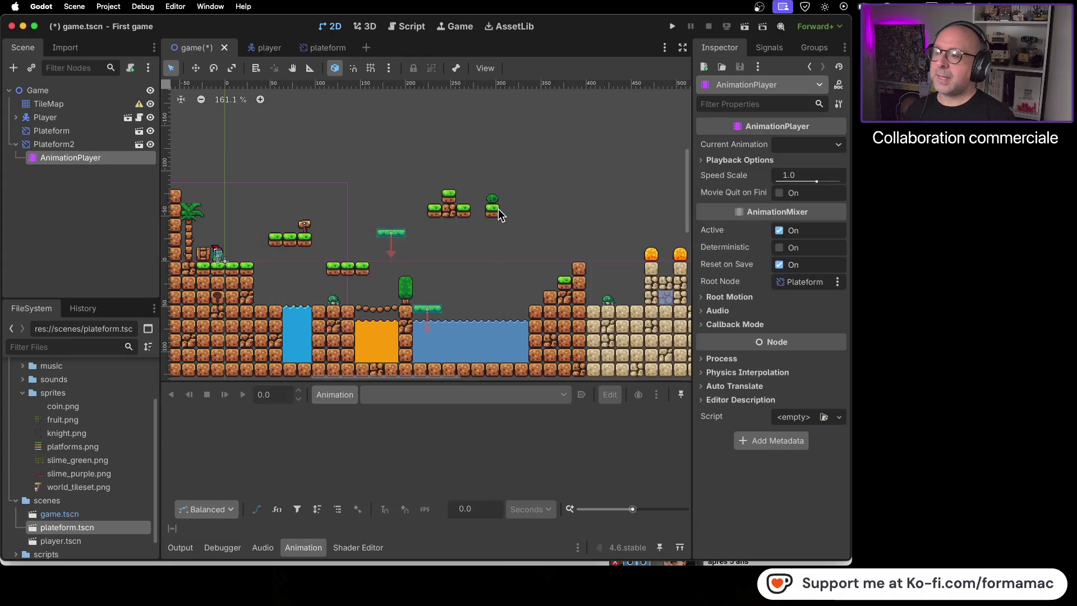
Play the tutorial a bit further, then open the AnimationPlayer's Animation menu in Godot
{"action": "key", "text": "super+Tab"}
{"action": "key", "text": "space"}
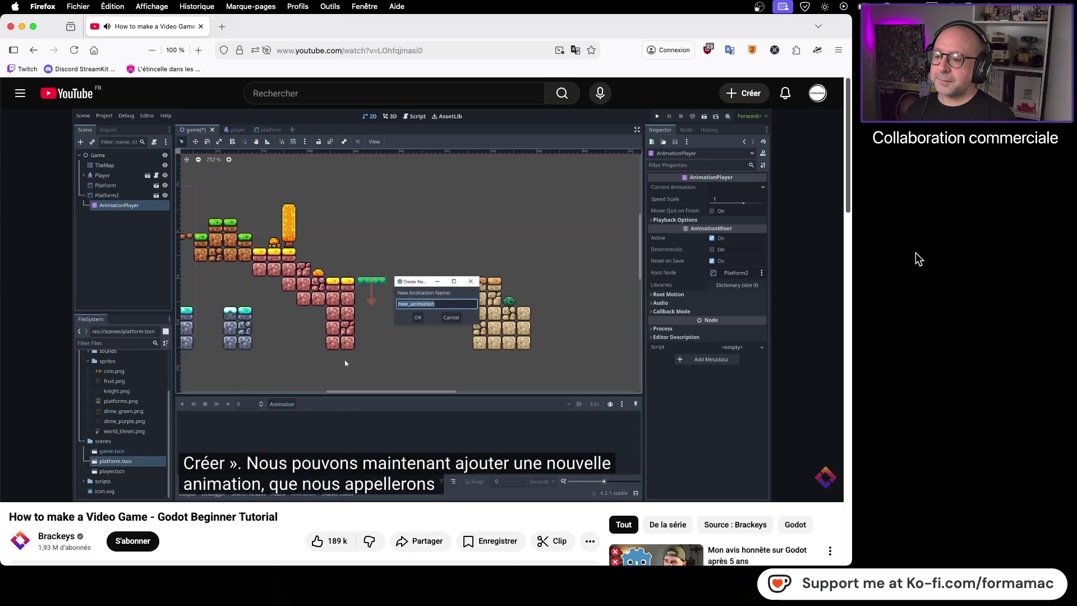
{"action": "left_click", "coordinate": [583, 286]}
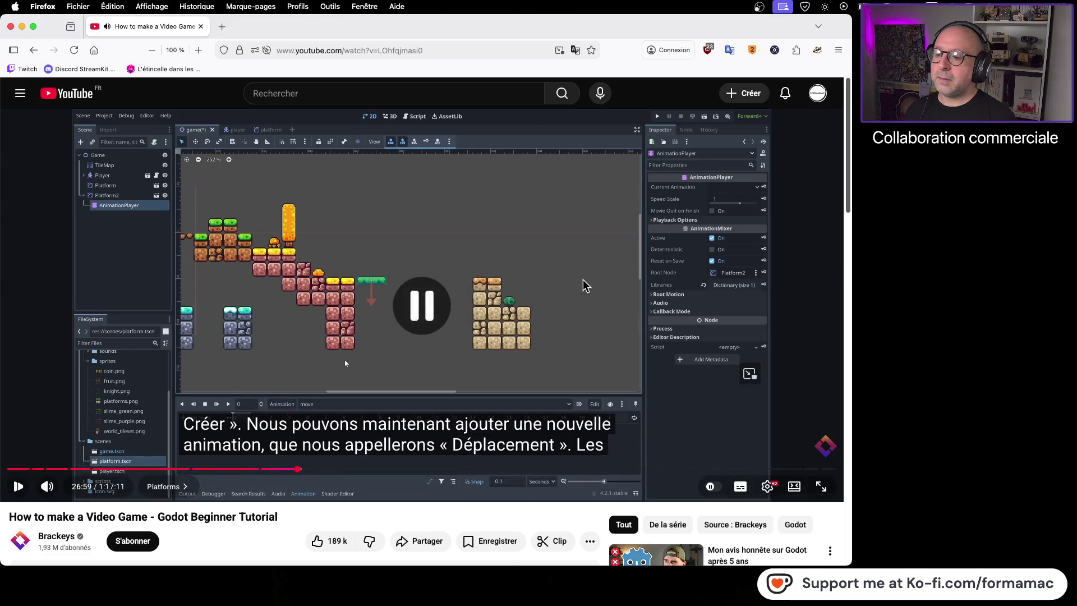
{"action": "key", "text": "super+Tab"}
{"action": "left_click", "coordinate": [333, 396]}
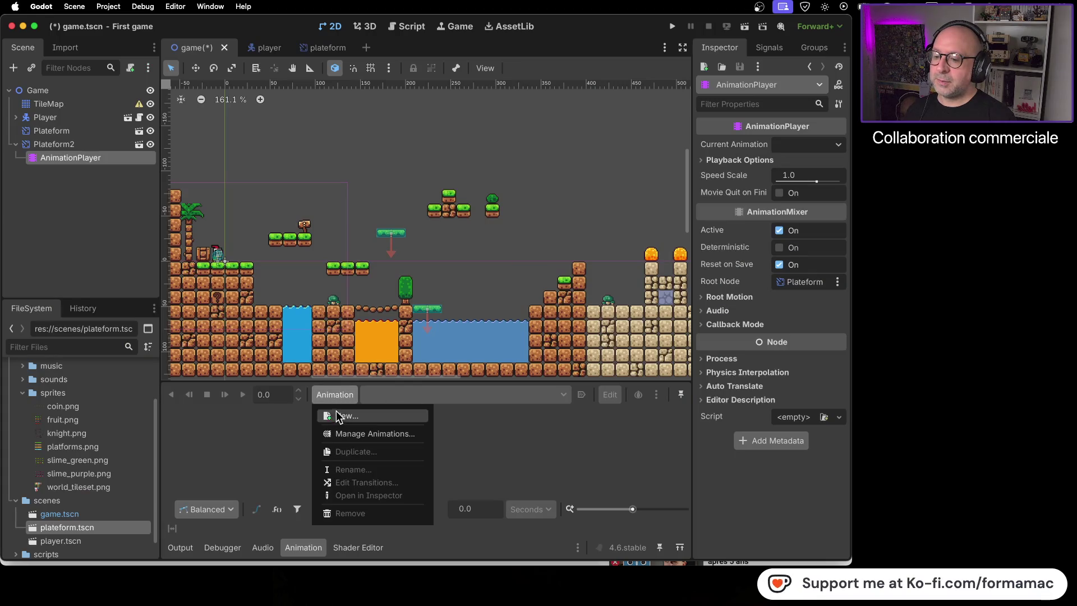
Create a new animation named 'move', then watch the tutorial's next part
{"action": "left_click", "coordinate": [342, 416]}
{"action": "type", "text": "Move"}
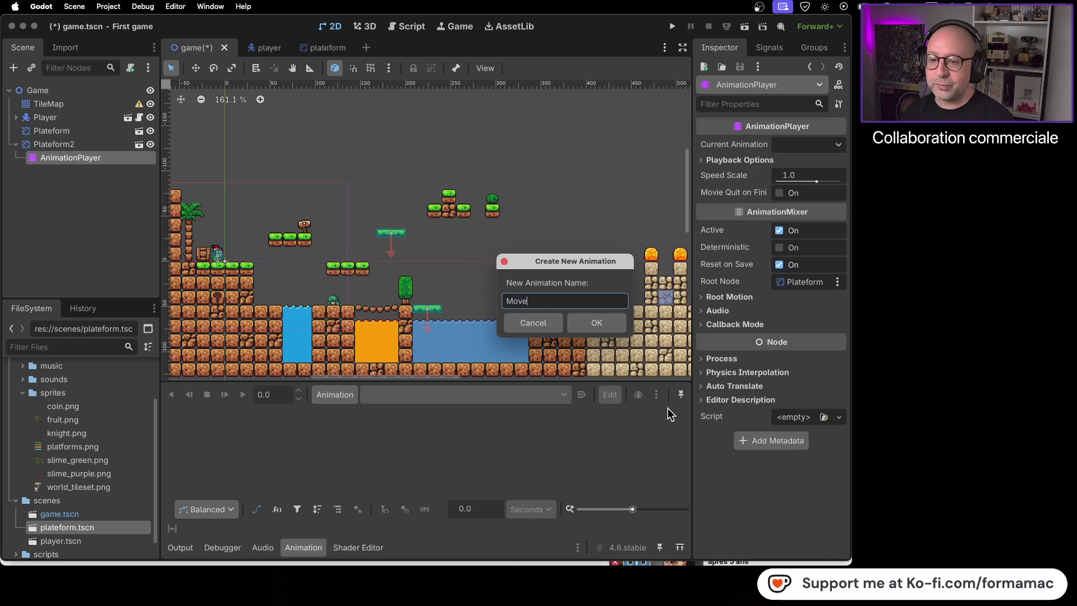
{"action": "key", "text": "super+Tab"}
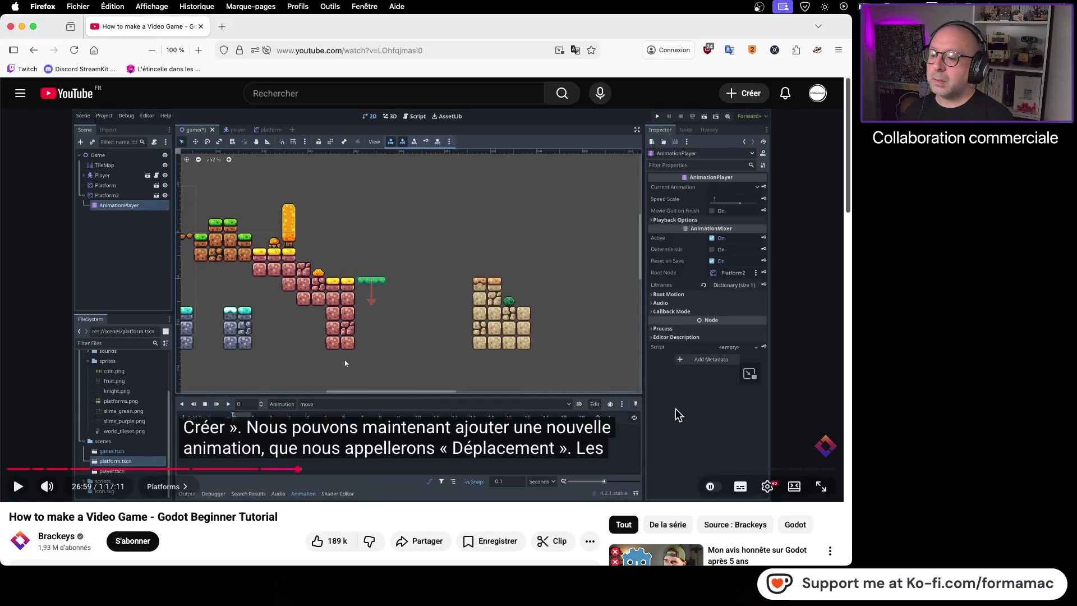
{"action": "key", "text": "super+Tab"}
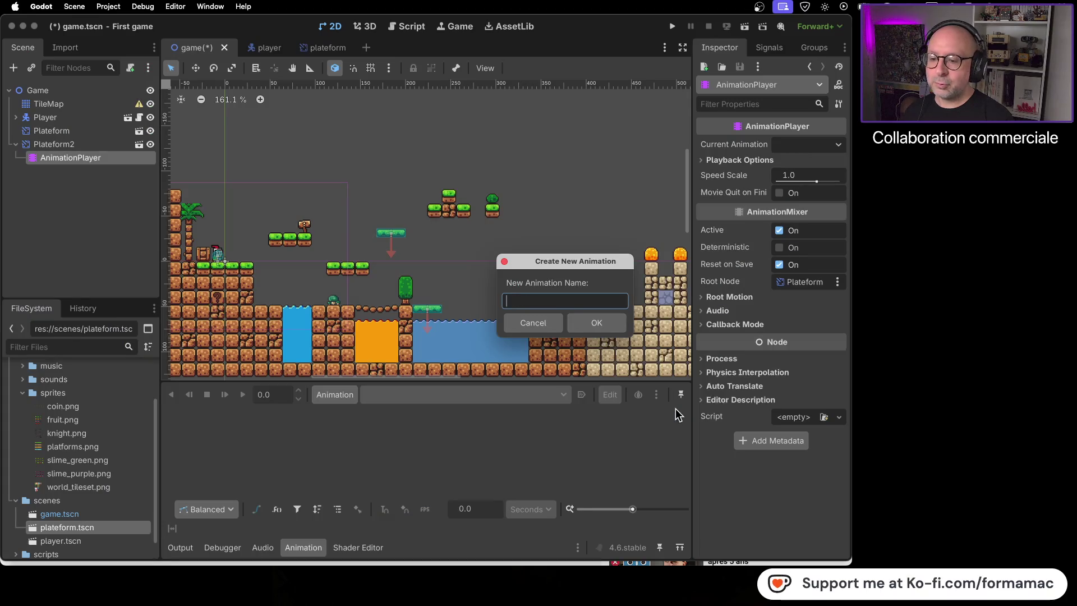
{"action": "key", "text": "Return"}
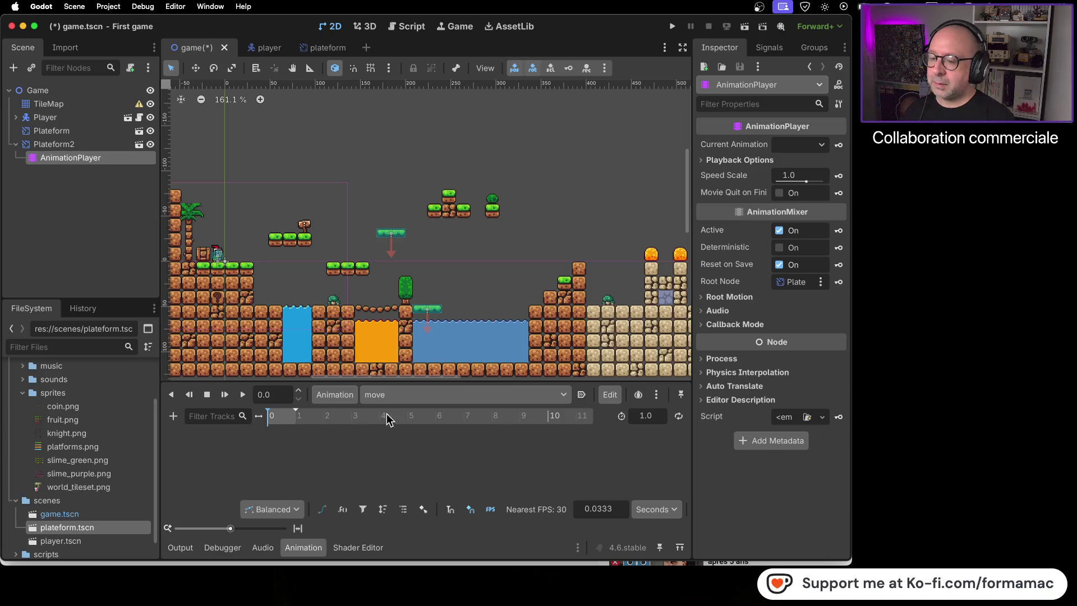
{"action": "key", "text": "super+Tab"}
{"action": "key", "text": "space"}
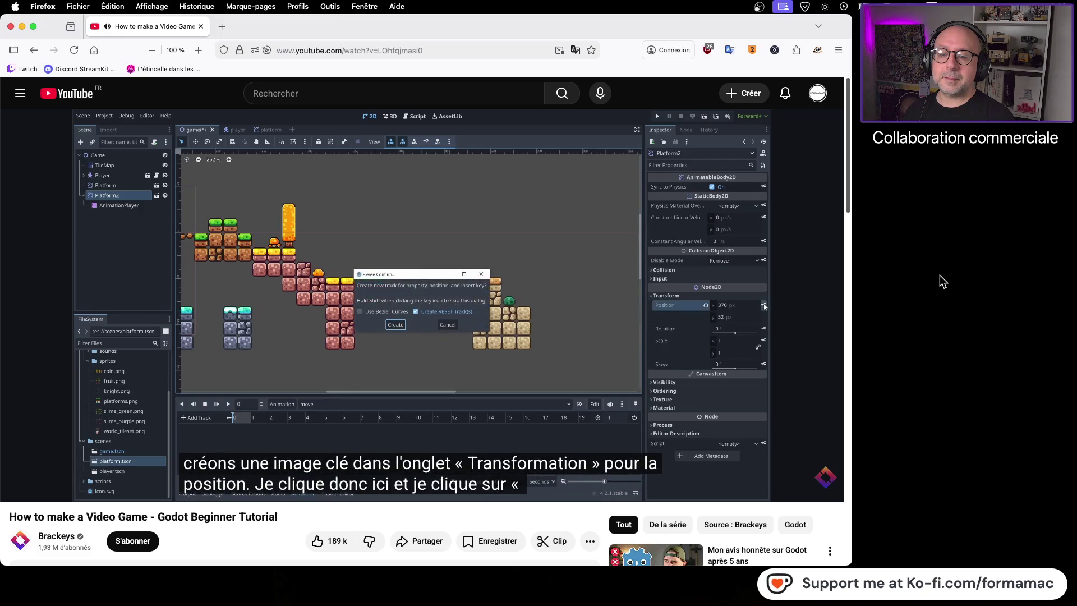
{"action": "left_click", "coordinate": [598, 282]}
{"action": "key", "text": "super+Tab"}
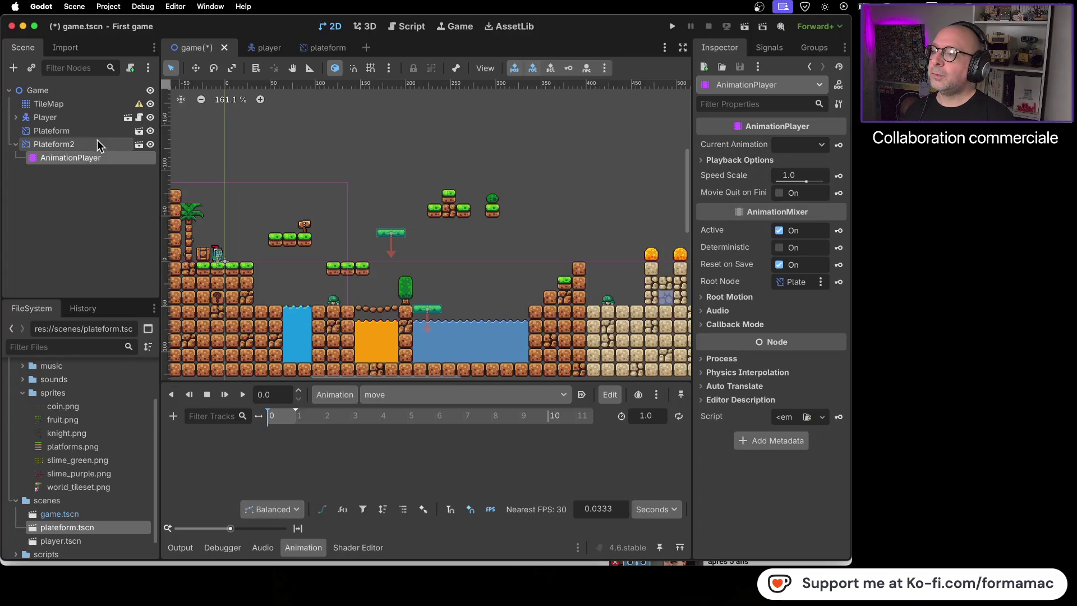
Key Plateform2's Transform position, creating its position track in the move animation
{"action": "left_click", "coordinate": [93, 144]}
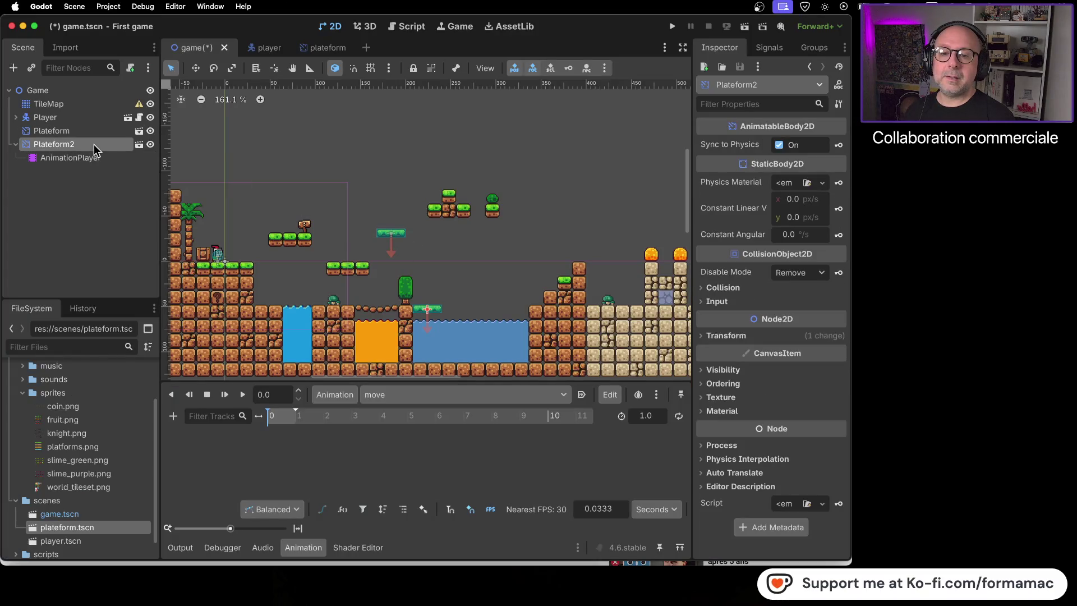
{"action": "key", "text": "super+Tab"}
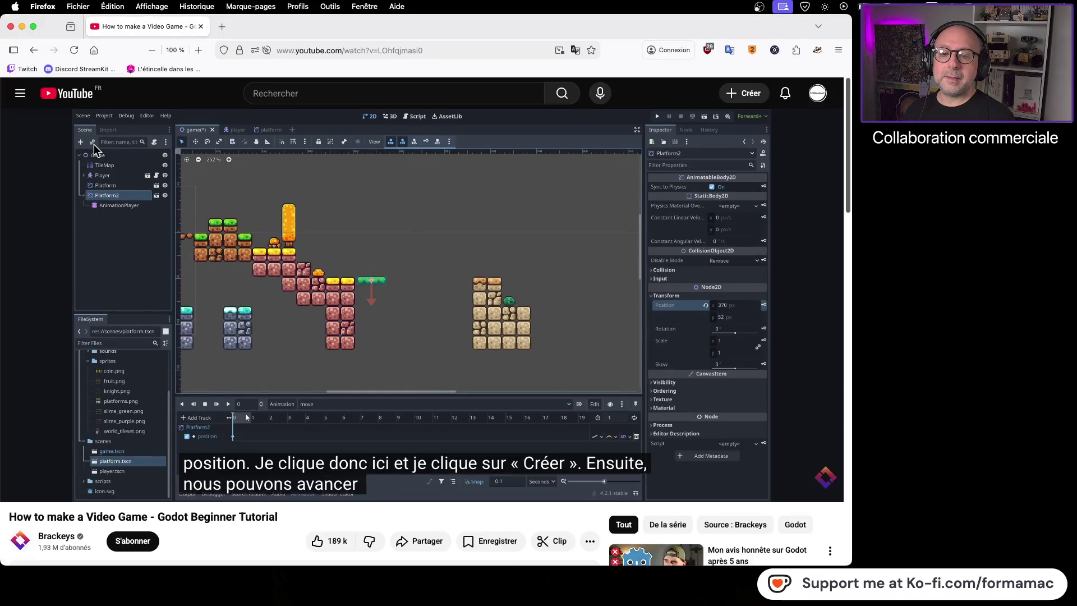
{"action": "key", "text": "super+Tab"}
{"action": "left_click", "coordinate": [702, 336]}
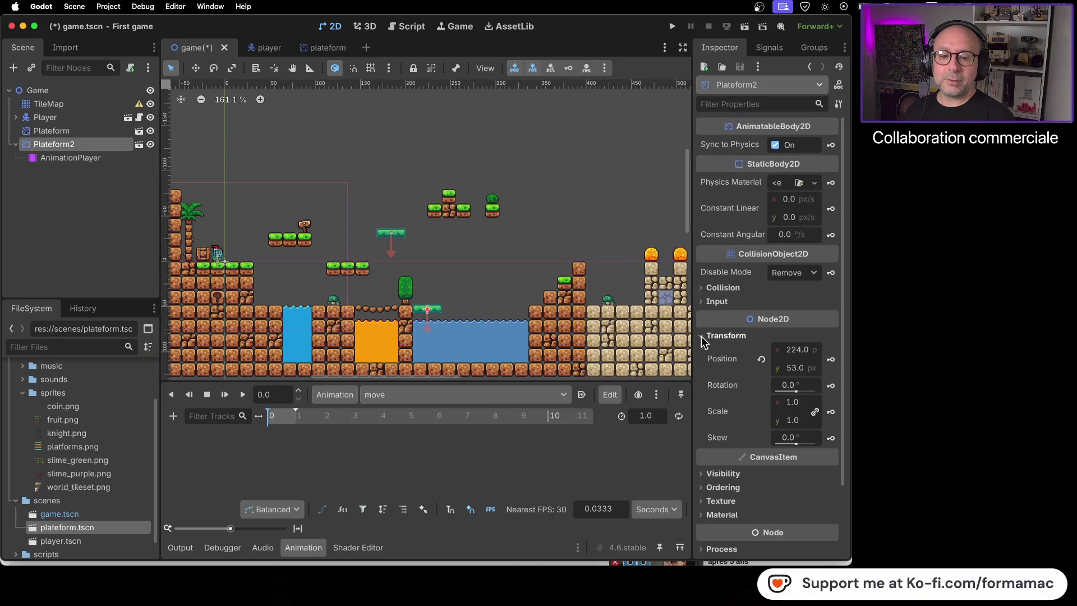
{"action": "key", "text": "super+Tab"}
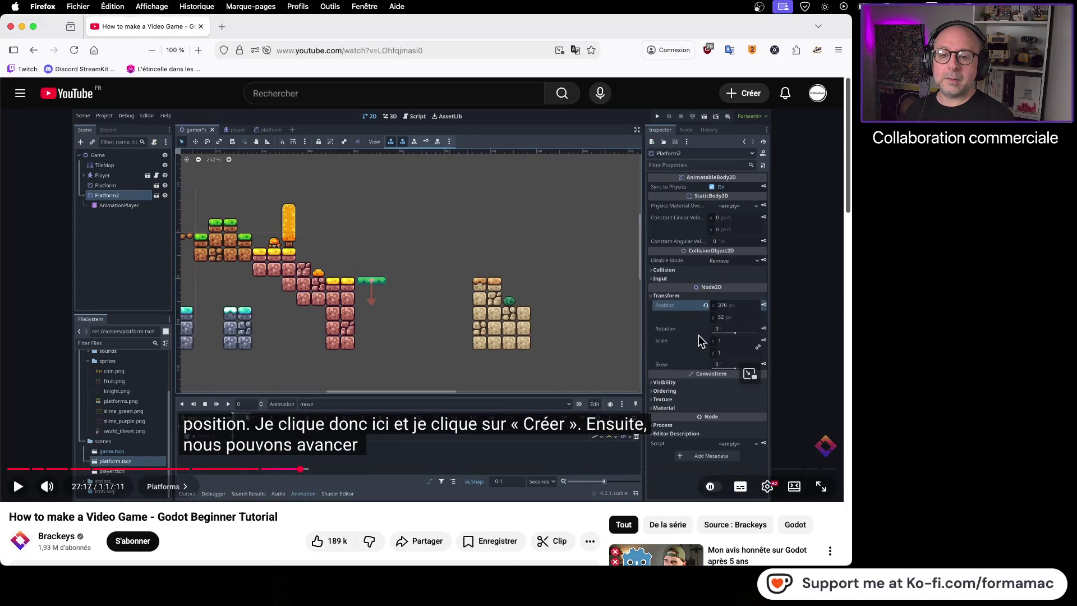
{"action": "key", "text": "super+Tab"}
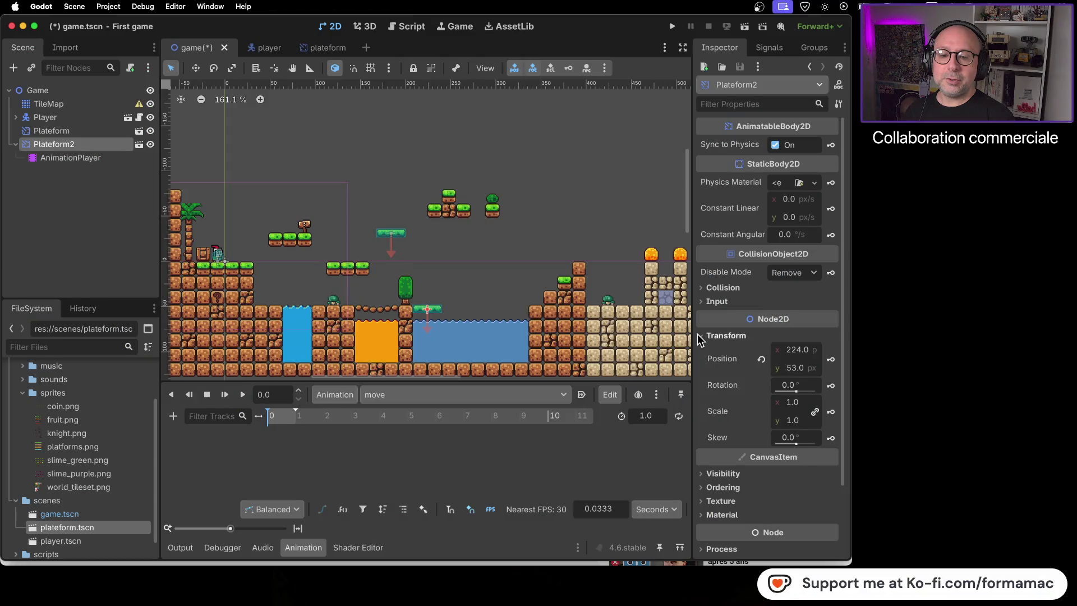
{"action": "left_click", "coordinate": [831, 360]}
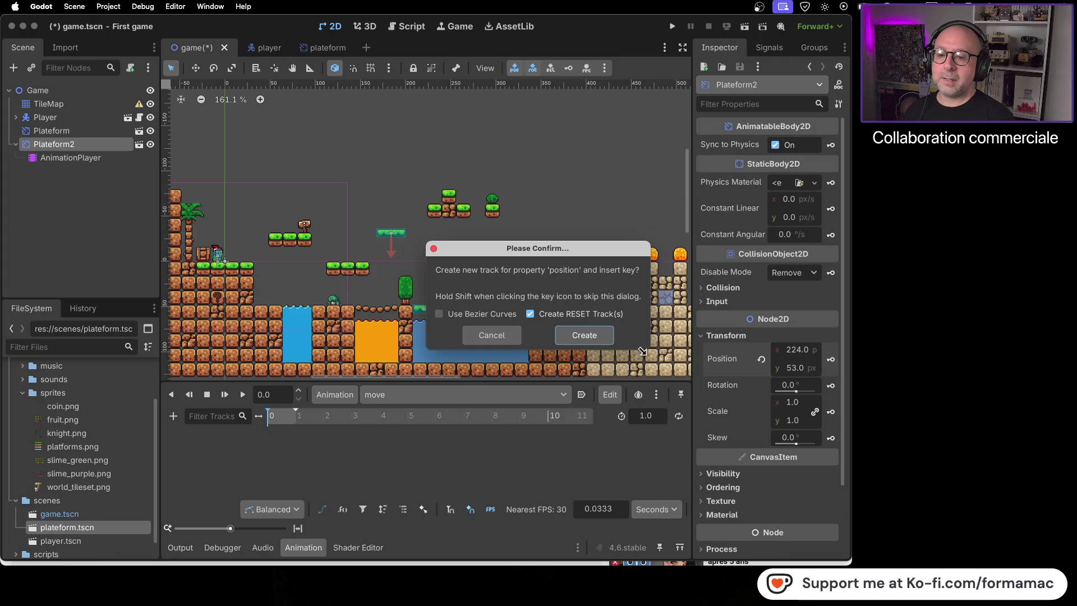
{"action": "key", "text": "super+Tab"}
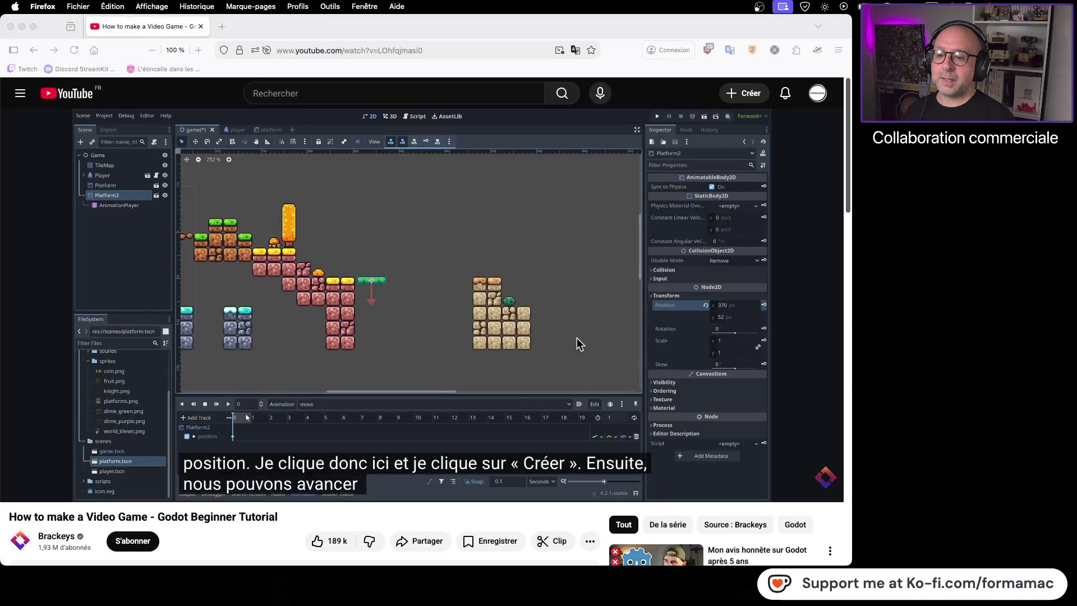
{"action": "key", "text": "super+Tab"}
{"action": "left_click", "coordinate": [577, 338]}
Play the tutorial until the platform is moved right and keyed again, then pause it
{"action": "key", "text": "super+Tab"}
{"action": "left_click", "coordinate": [445, 349]}
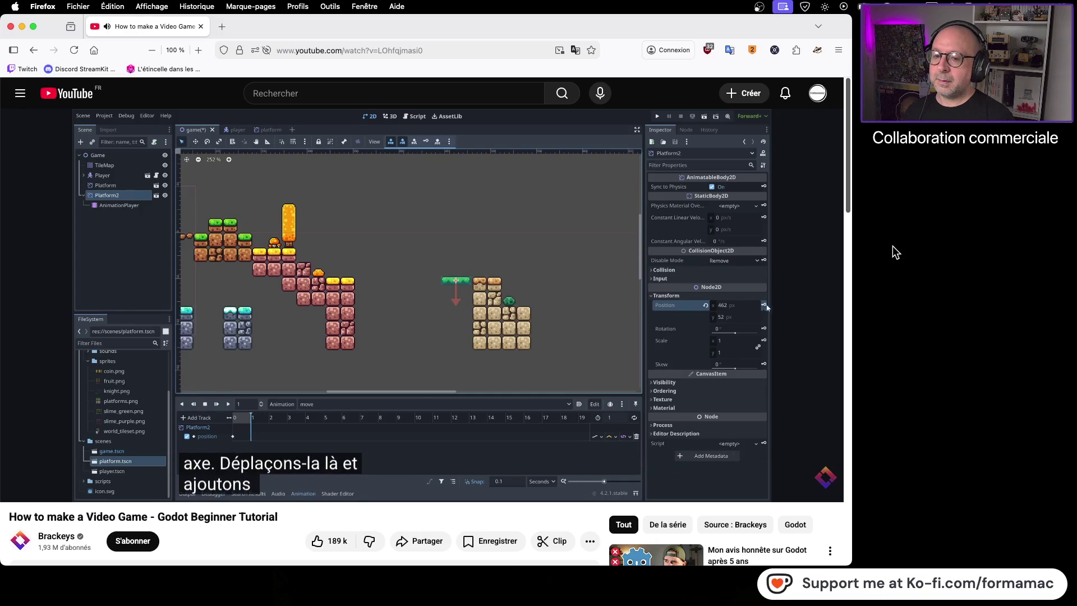
{"action": "left_click", "coordinate": [509, 322]}
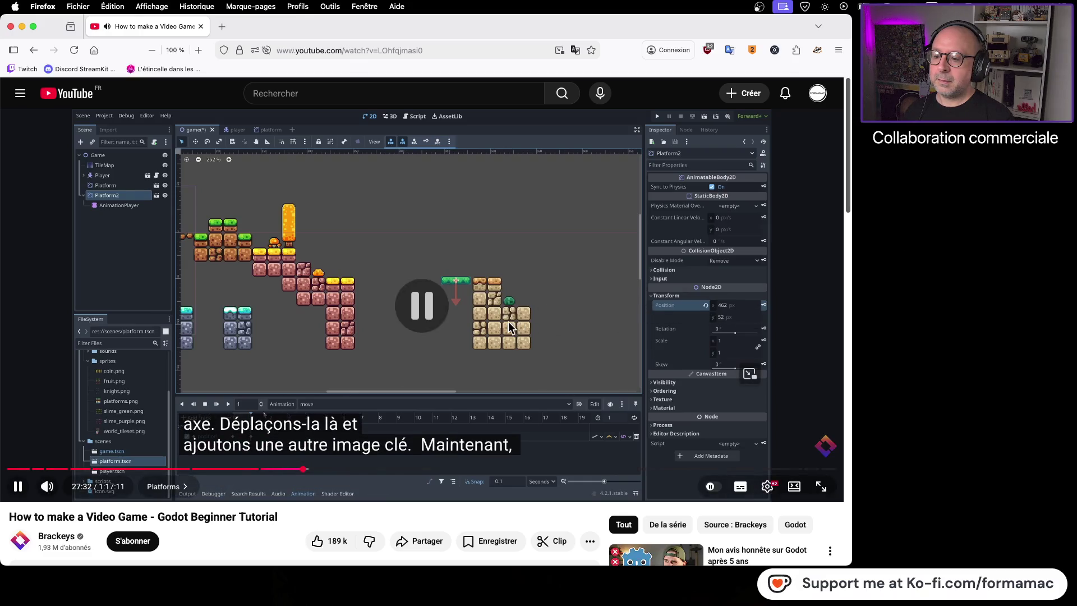
{"action": "key", "text": "super+Tab"}
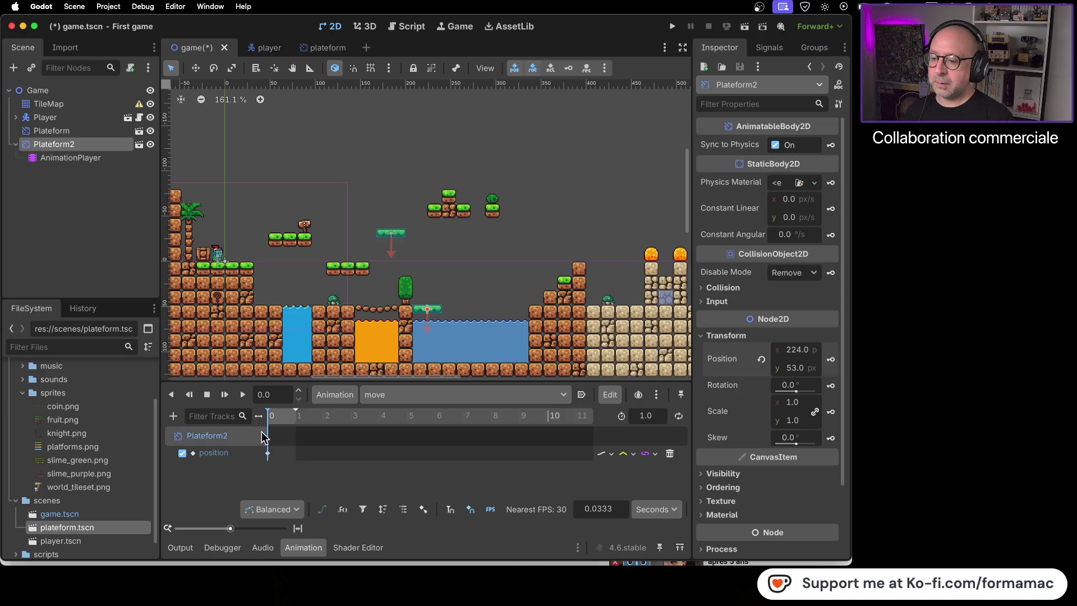
Undo the Plateform2 position track, then re-key Position and set the keyframe time to 0
{"action": "left_click", "coordinate": [275, 453]}
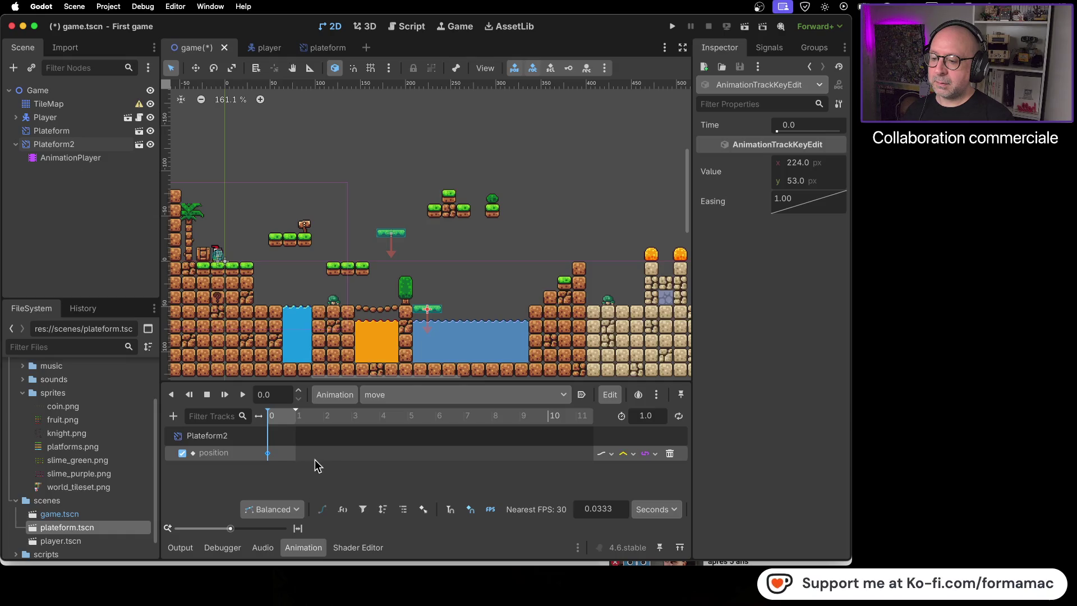
{"action": "key", "text": "ctrl+z"}
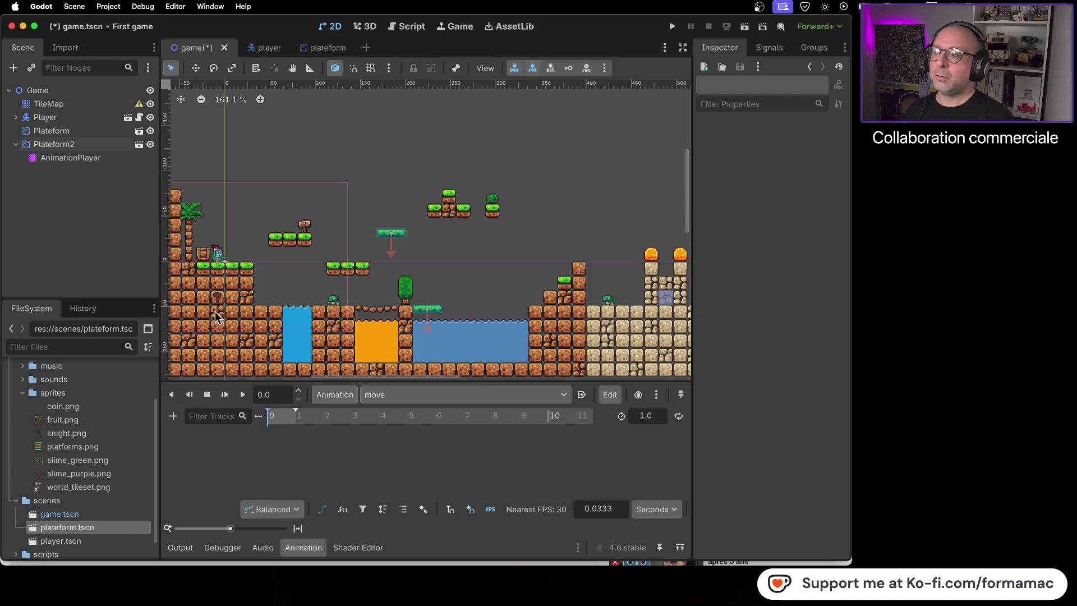
{"action": "left_click", "coordinate": [86, 144]}
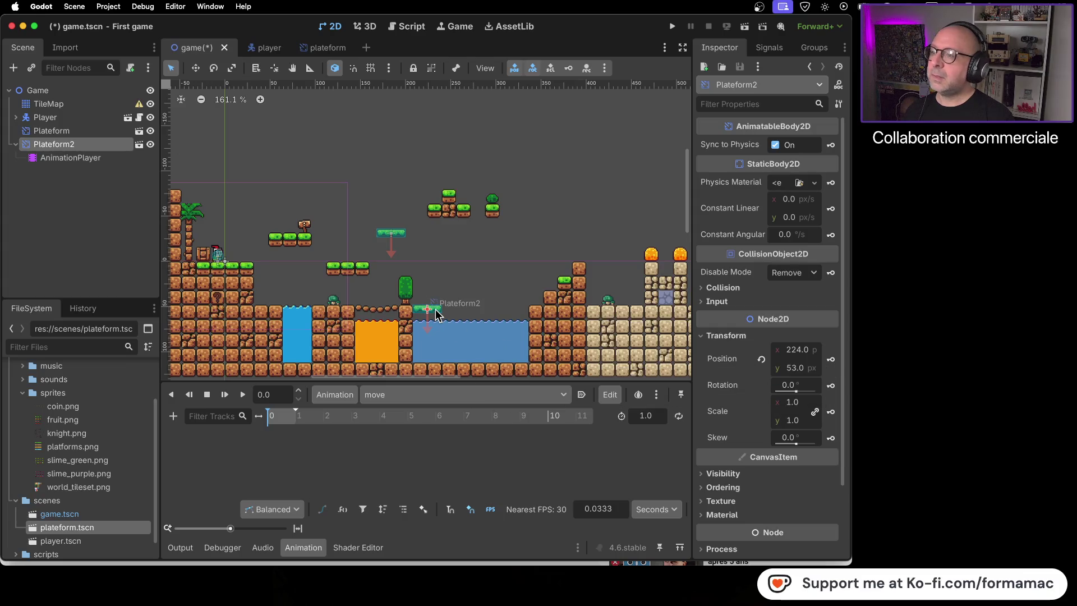
{"action": "left_click", "coordinate": [831, 360]}
{"action": "left_click", "coordinate": [575, 335]}
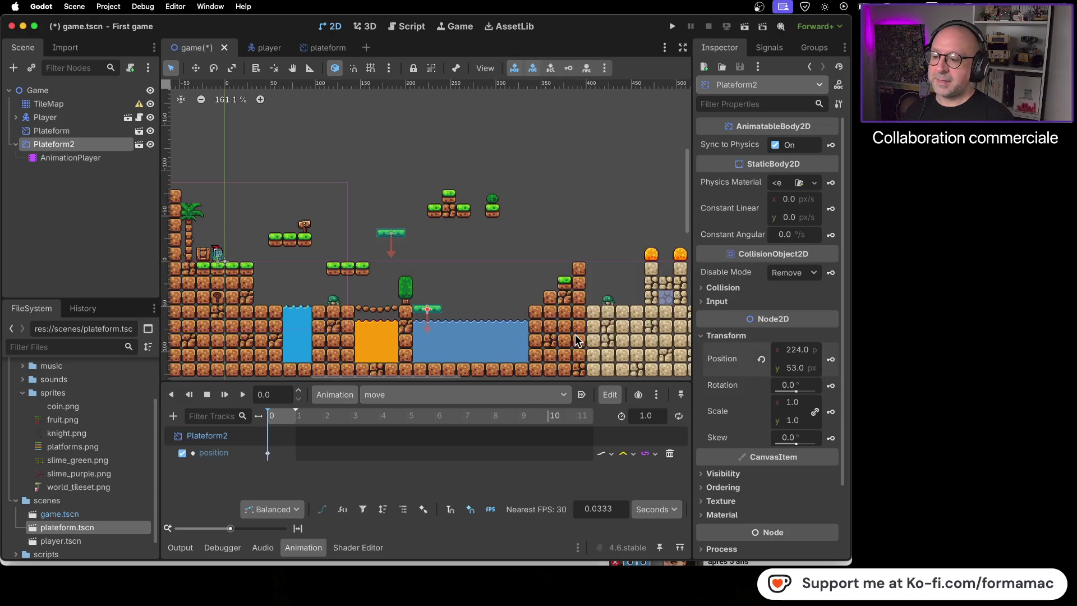
{"action": "left_click", "coordinate": [299, 399]}
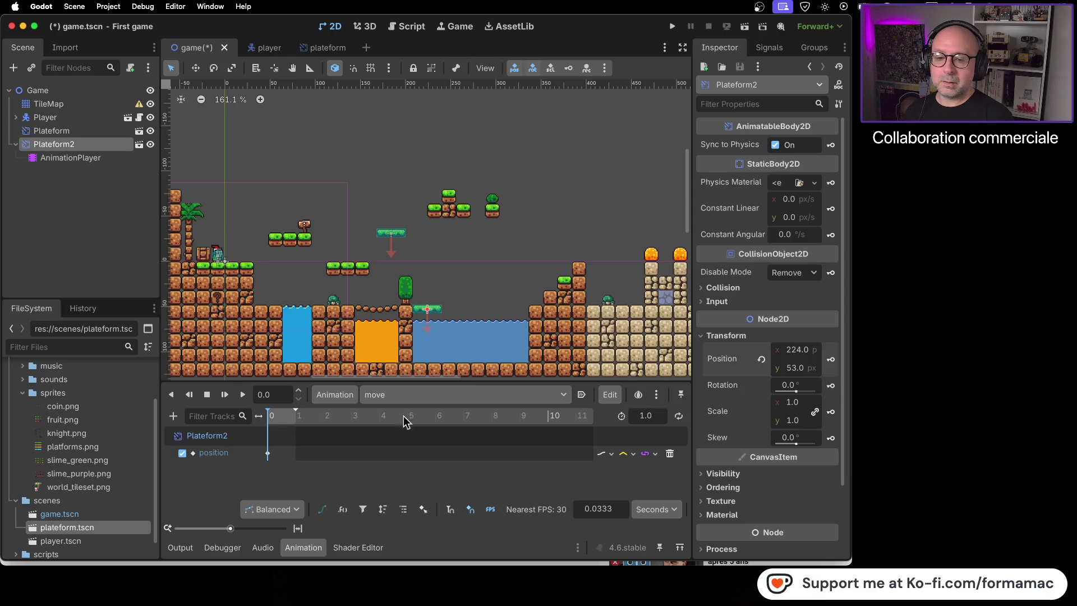
{"action": "key", "text": "super+Tab"}
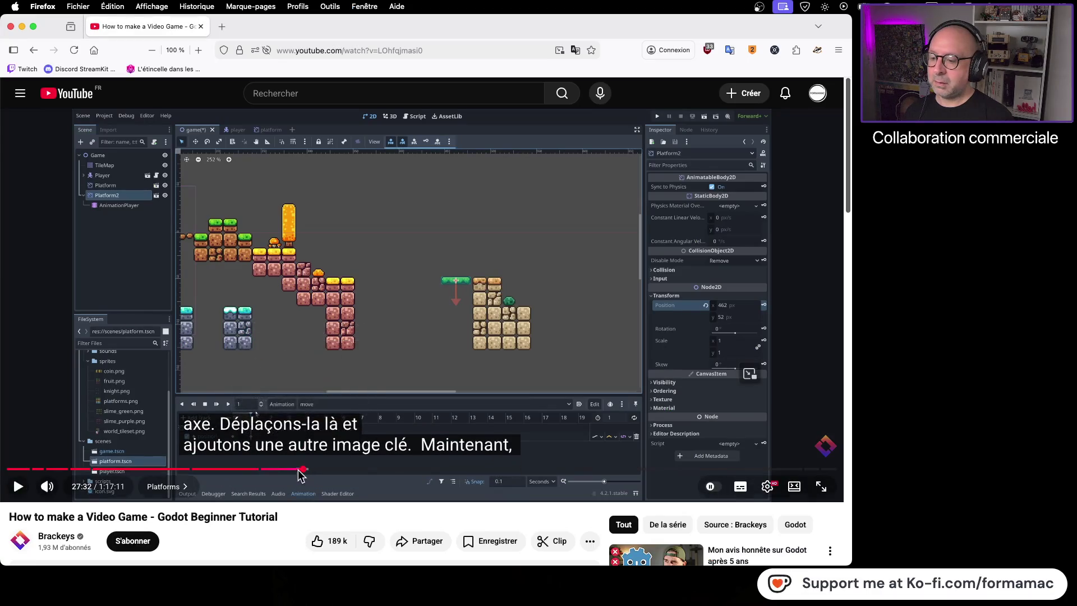
Rewind the tutorial to 27:04 and replay the keyframing explanation, pausing at 27:20
{"action": "left_click", "coordinate": [300, 473]}
{"action": "key", "text": "space"}
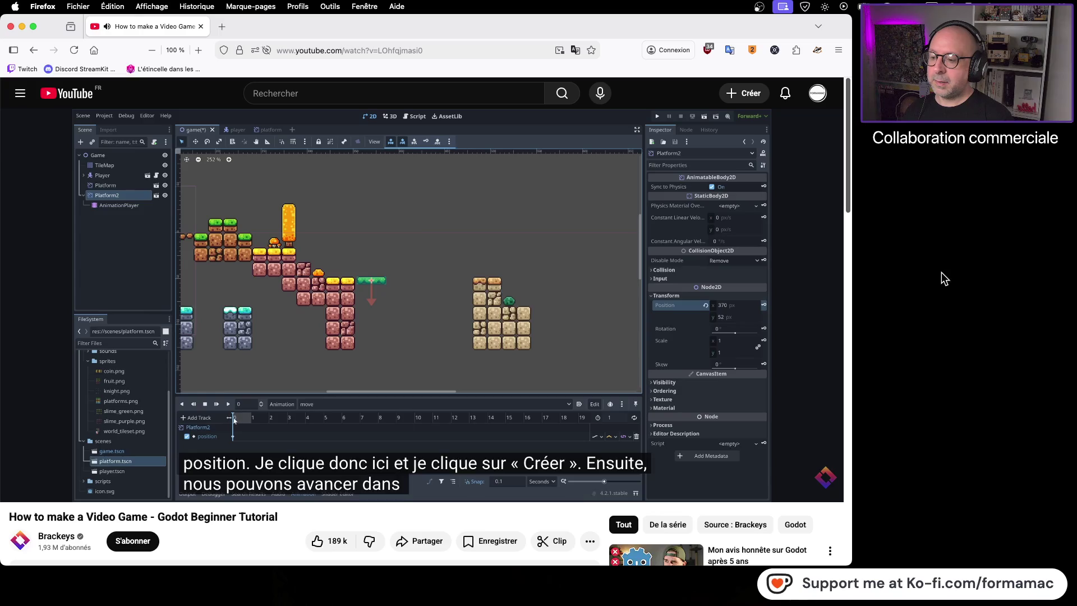
{"action": "left_click", "coordinate": [504, 318]}
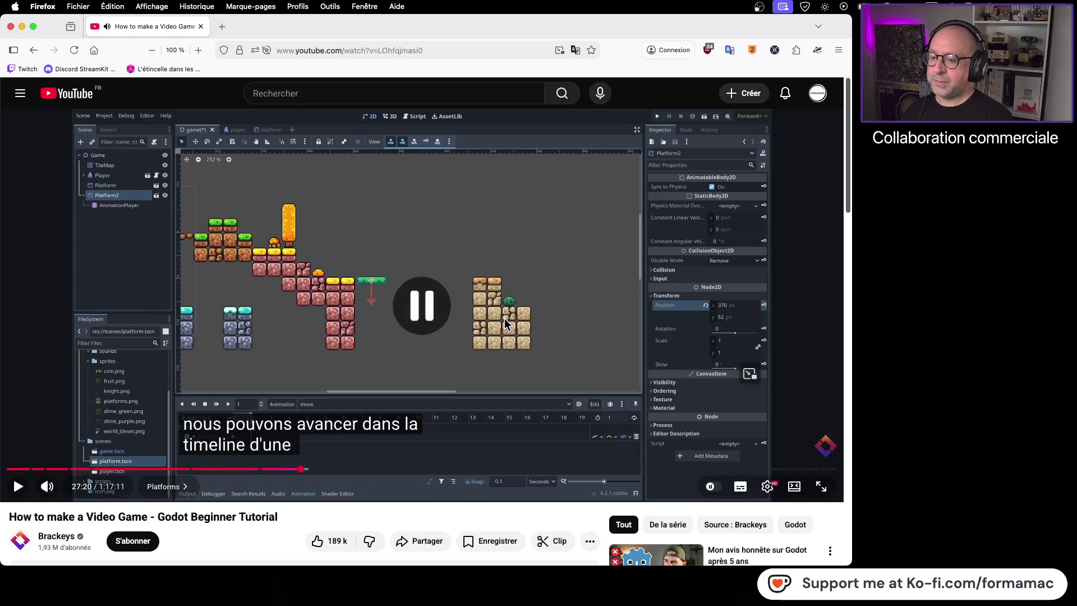
{"action": "key", "text": "super+Tab"}
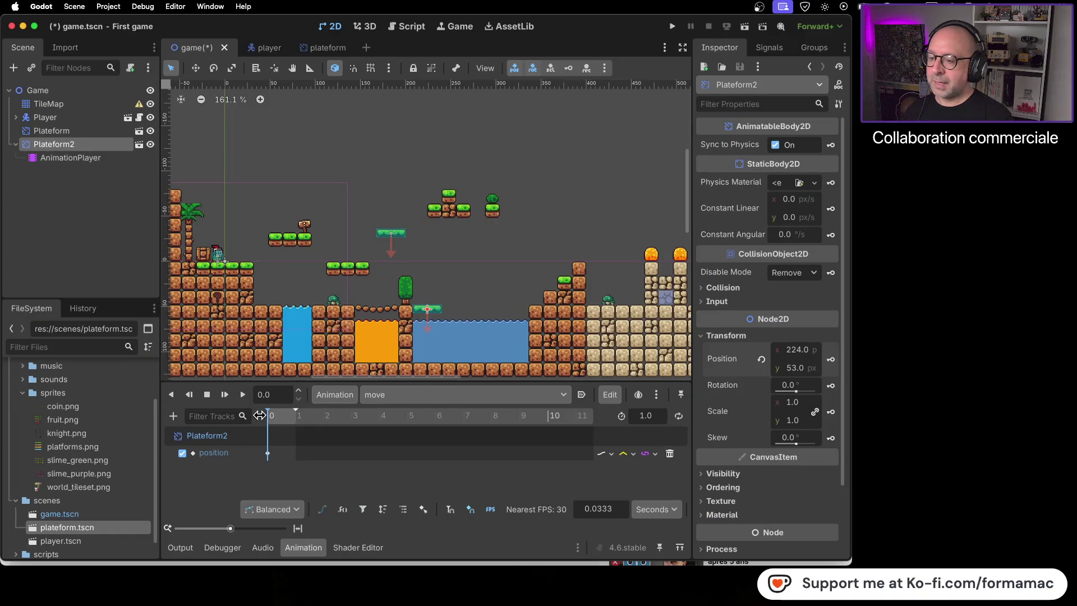
Widen the timeline's track name area and move the playhead to the 1.0 s end
{"action": "mouse_move", "coordinate": [274, 415]}
{"action": "left_mouse_down"}
{"action": "mouse_move", "coordinate": [291, 416]}
{"action": "mouse_move", "coordinate": [259, 417]}
{"action": "left_mouse_up"}
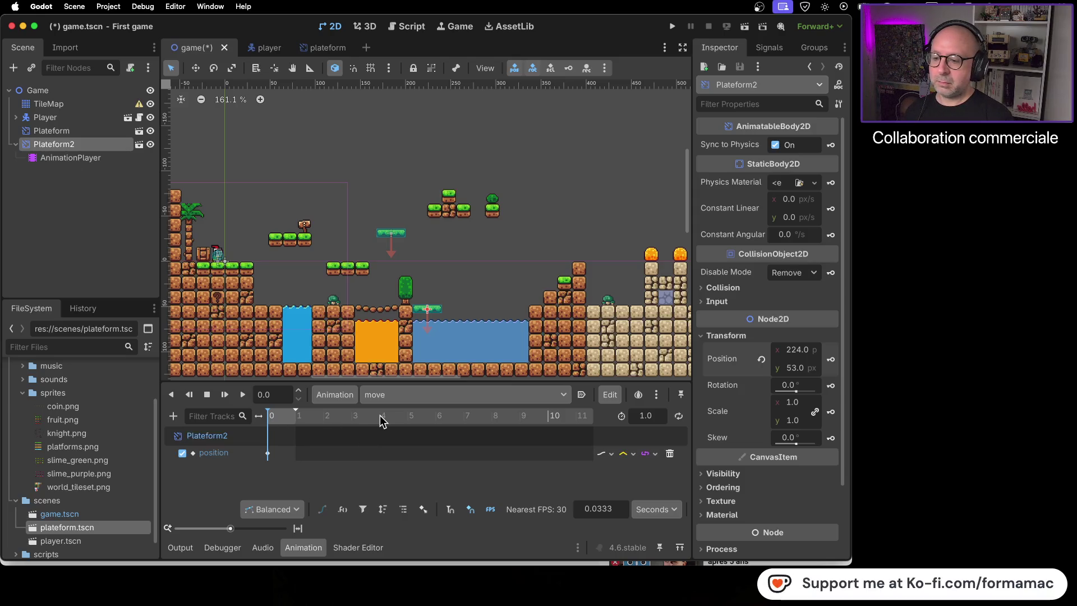
{"action": "left_click", "coordinate": [280, 415]}
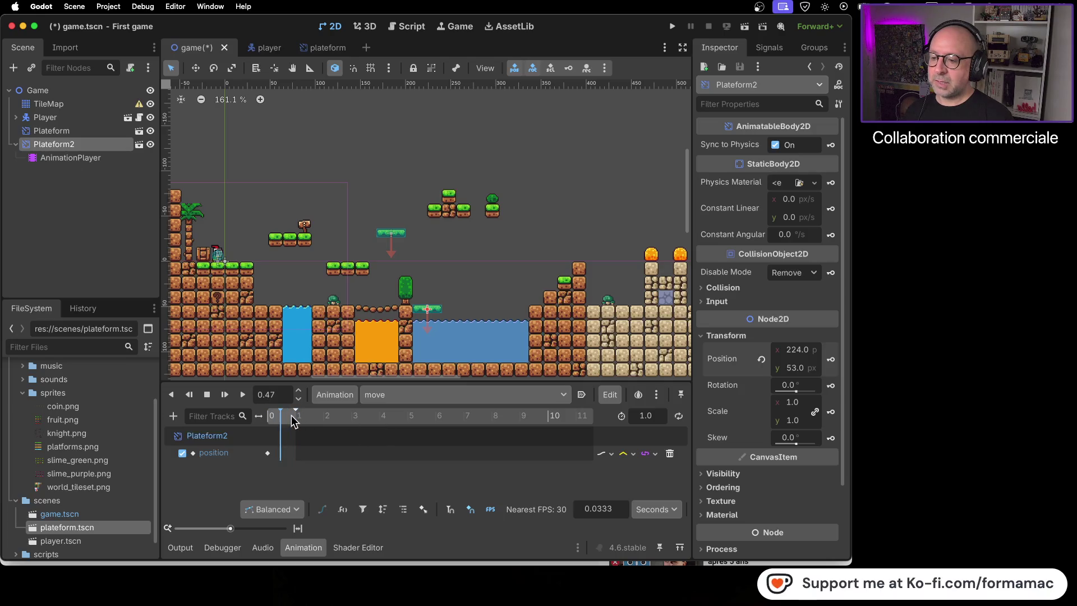
{"action": "left_click", "coordinate": [314, 413]}
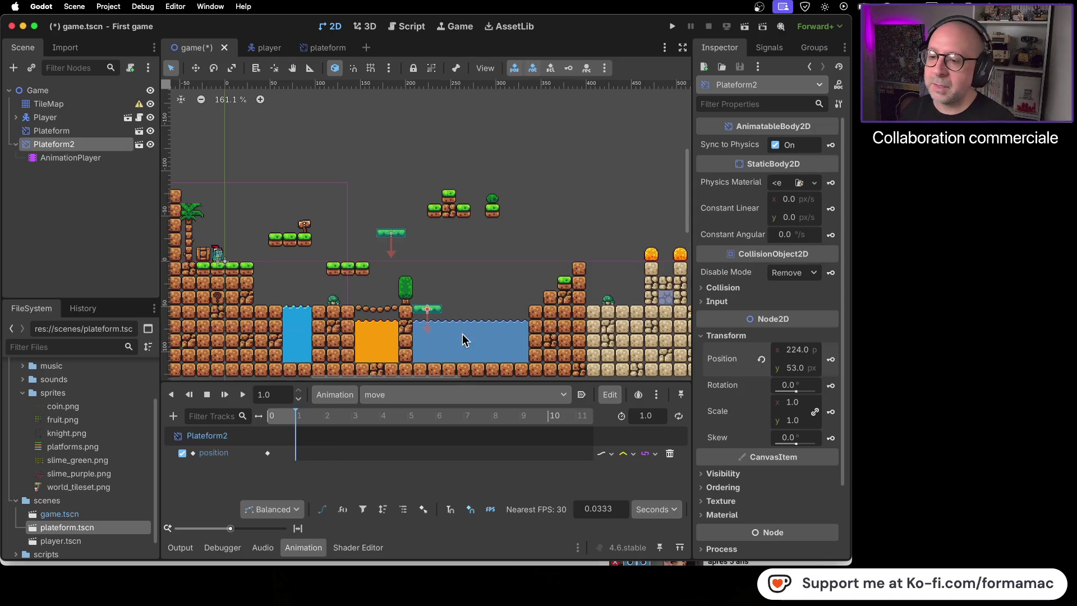
{"action": "scroll", "coordinate": [451, 315], "scroll_direction": "up", "scroll_amount": 5}
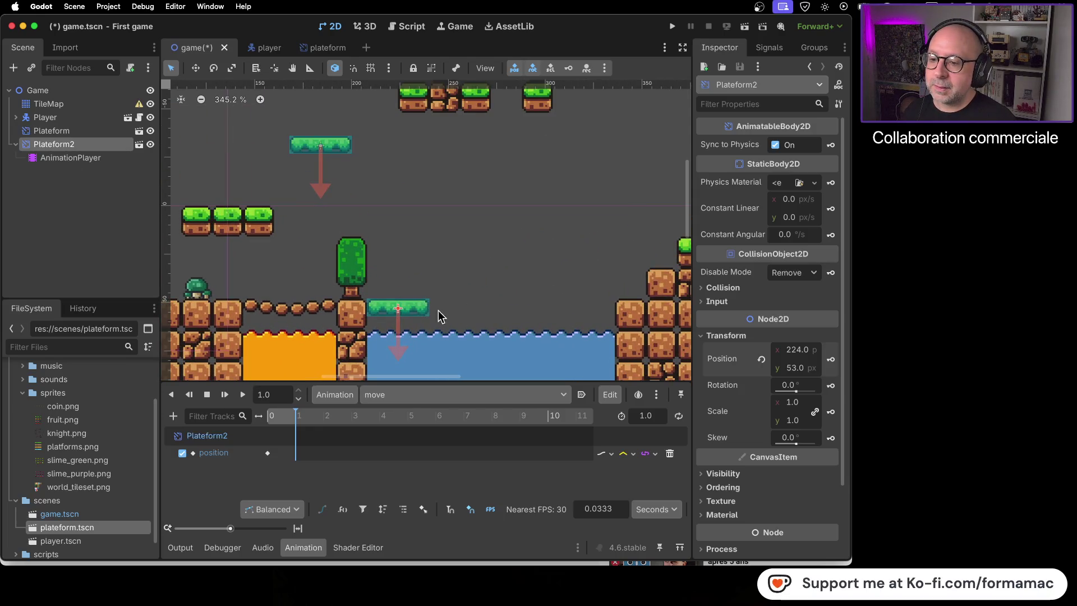
Drag Plateform2 right to x 320 and insert a second position keyframe at 1 second
{"action": "left_click_drag", "start_coordinate": [415, 308], "coordinate": [617, 305]}
{"action": "scroll", "coordinate": [614, 315], "scroll_direction": "up", "scroll_amount": 5}
{"action": "scroll", "coordinate": [561, 323], "scroll_direction": "down", "scroll_amount": 6}
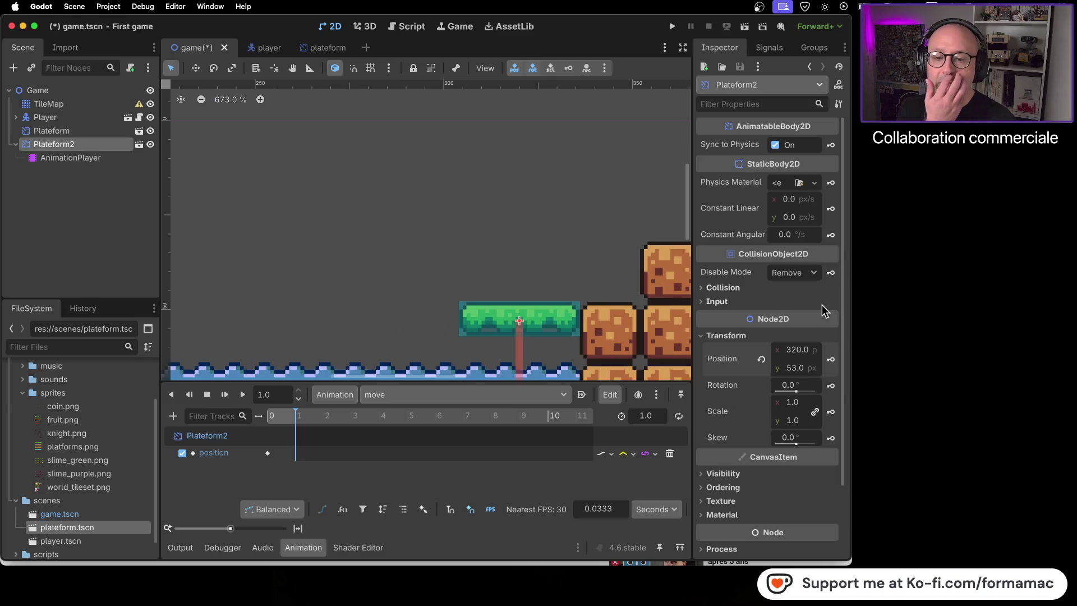
{"action": "left_click", "coordinate": [830, 359]}
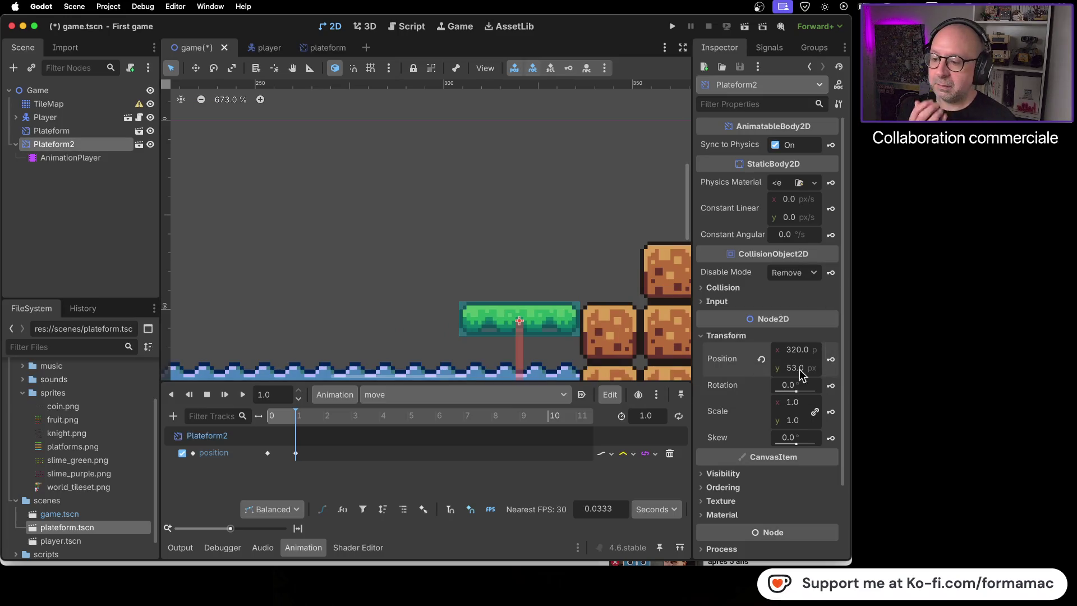
{"action": "key", "text": "super+Tab"}
{"action": "left_click", "coordinate": [435, 387]}
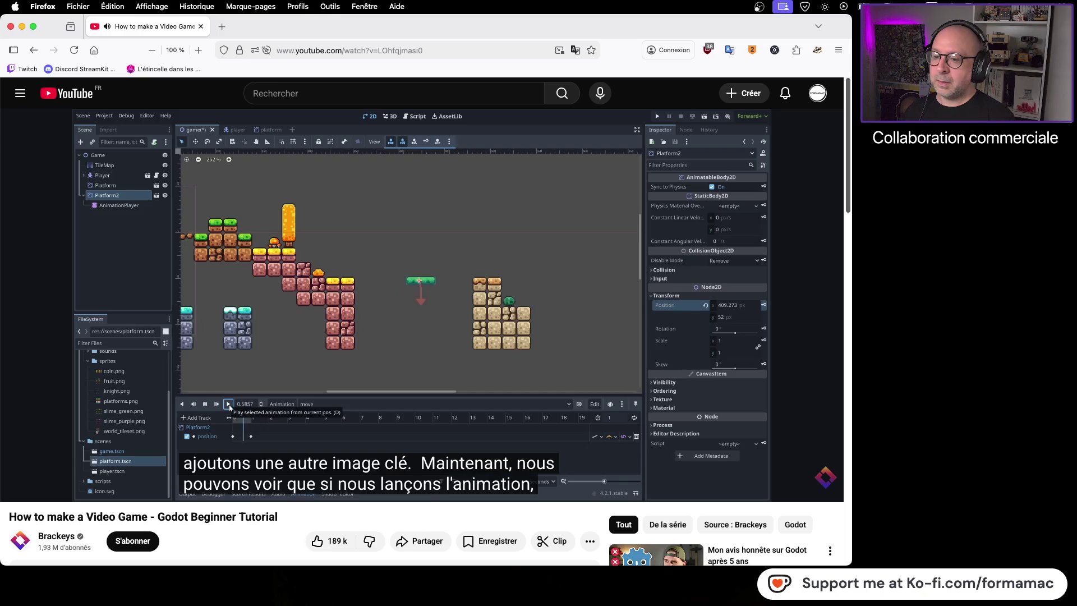
Pause the tutorial and preview the move animation in Godot
{"action": "mouse_move", "coordinate": [759, 290]}
{"action": "key", "text": "space"}
{"action": "key", "text": "super+Tab"}
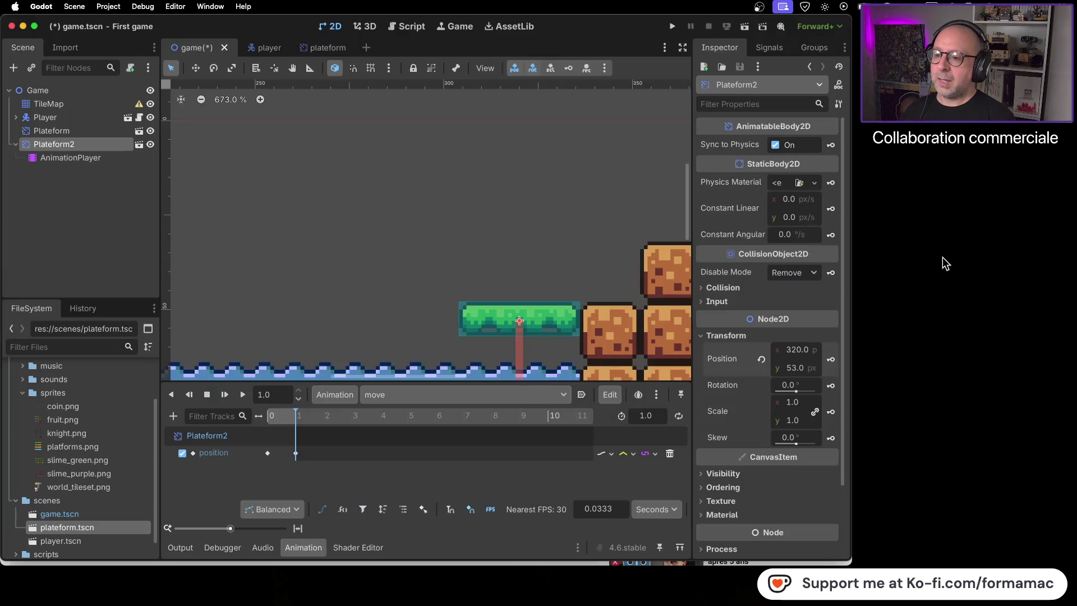
{"action": "scroll", "coordinate": [379, 321], "scroll_direction": "down", "scroll_amount": 5}
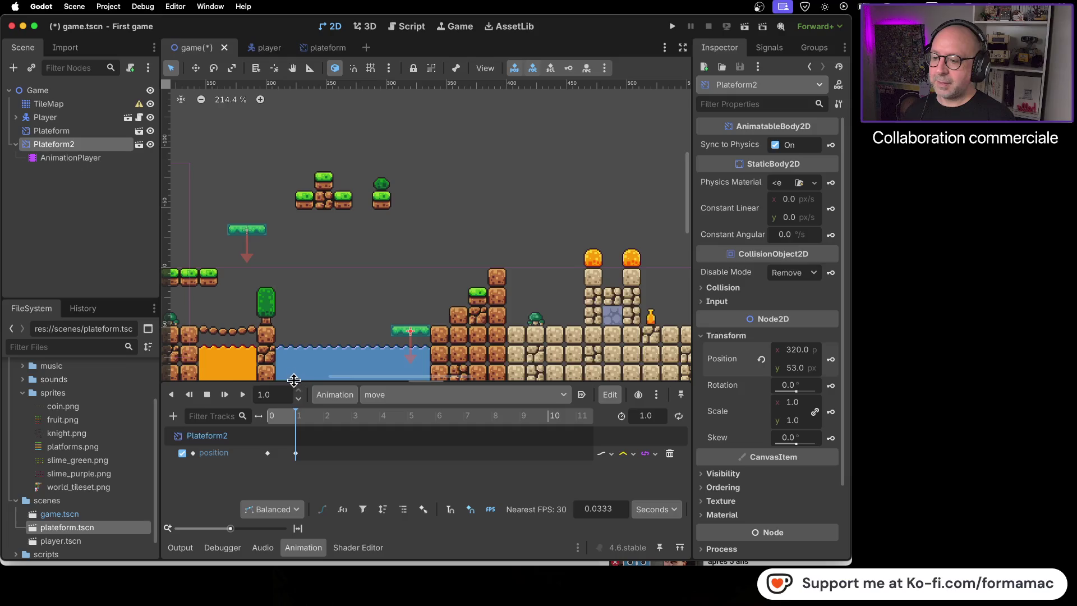
{"action": "left_click", "coordinate": [243, 395]}
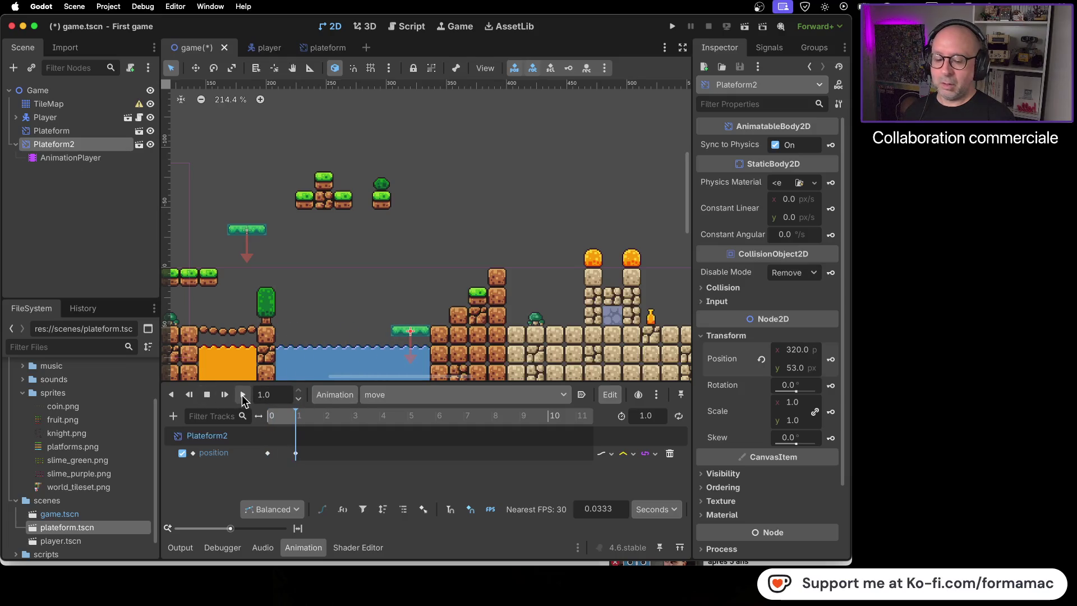
Watch the tutorial's looping explanation up to 27:43, then pause and return to Godot
{"action": "key", "text": "super+Tab"}
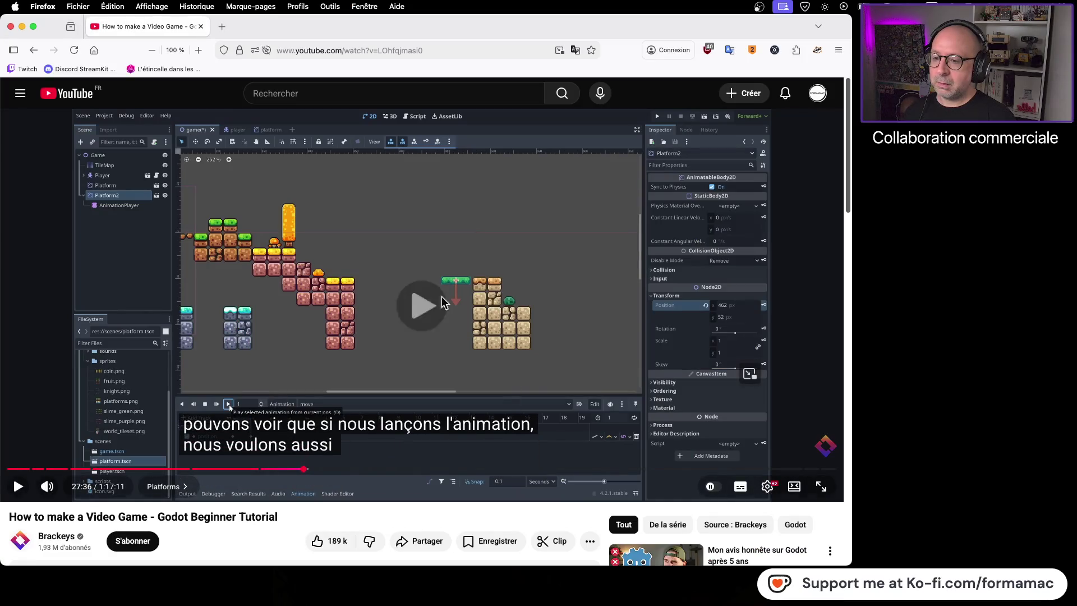
{"action": "left_click", "coordinate": [437, 299]}
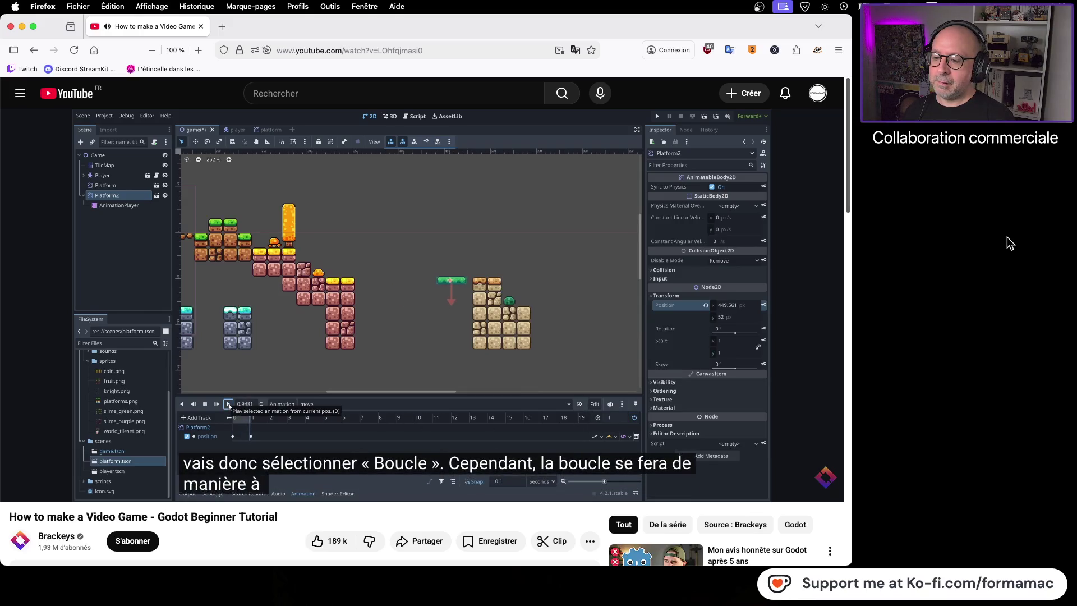
{"action": "mouse_move", "coordinate": [601, 303]}
{"action": "left_click", "coordinate": [557, 303]}
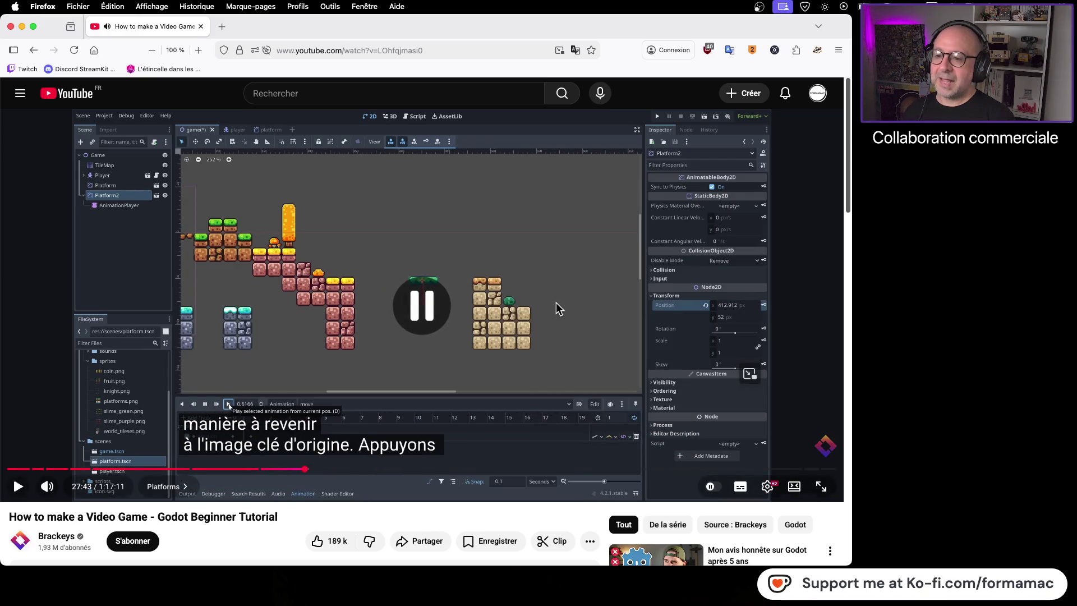
{"action": "key", "text": "super+Tab"}
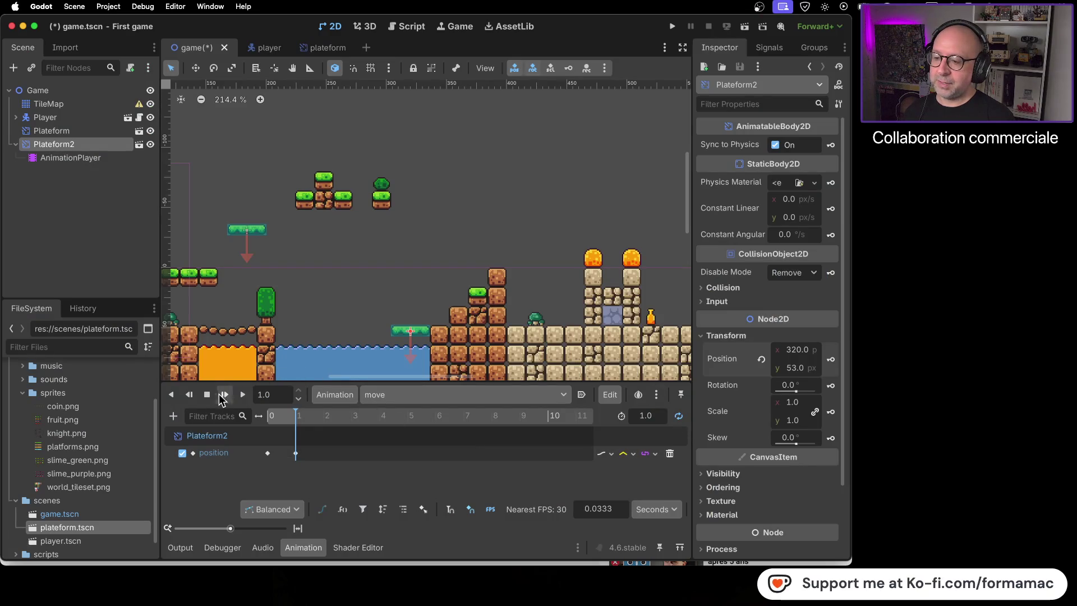
Play and stop the move animation, then rewind the playhead toward 0
{"action": "left_click", "coordinate": [243, 396]}
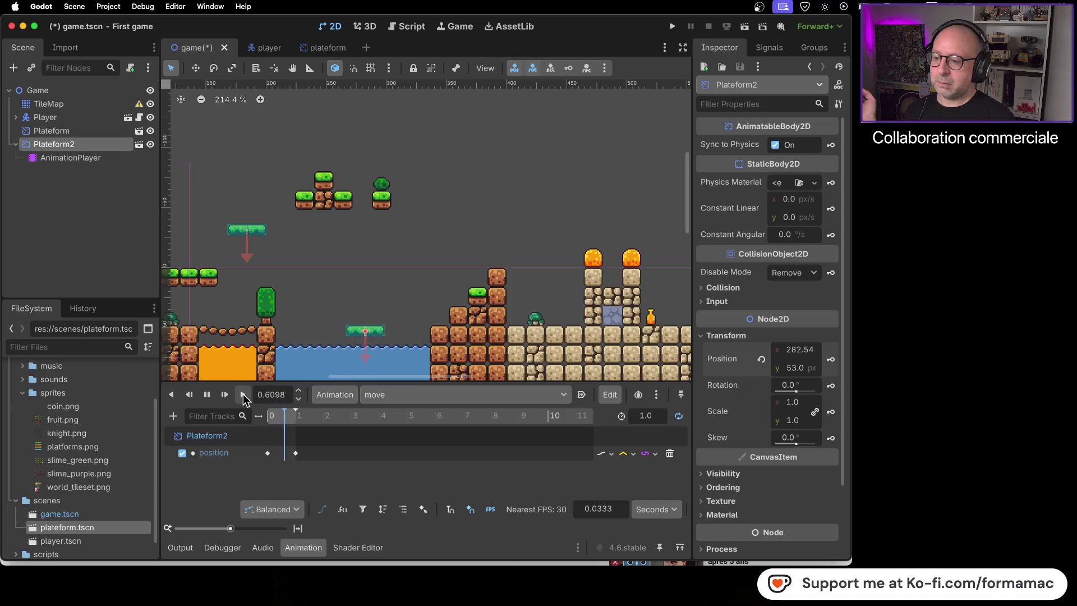
{"action": "left_click", "coordinate": [207, 395]}
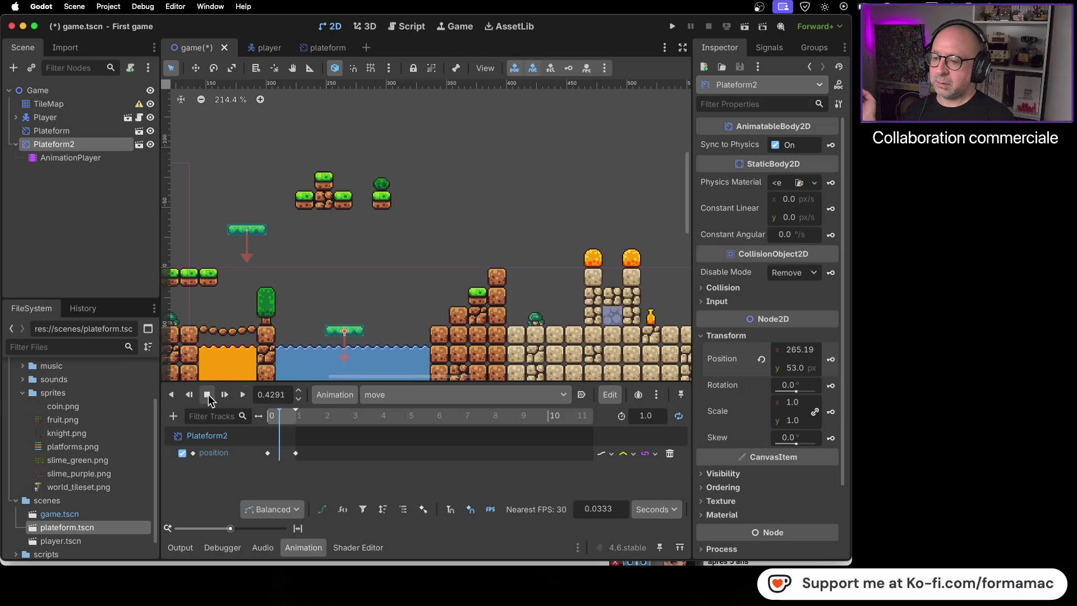
{"action": "left_click", "coordinate": [270, 417]}
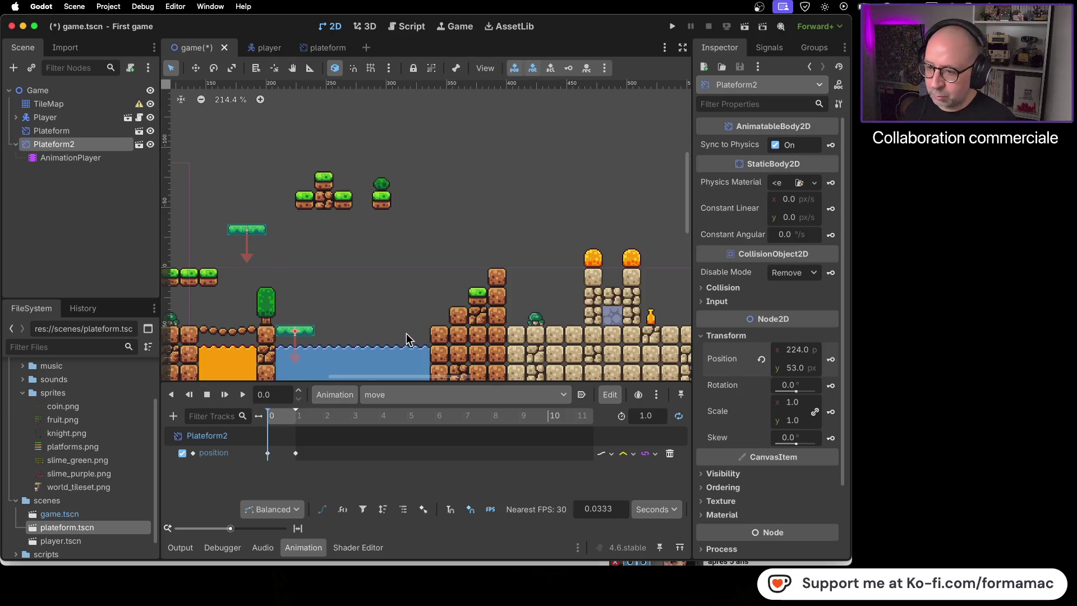
{"action": "key", "text": "super+Tab"}
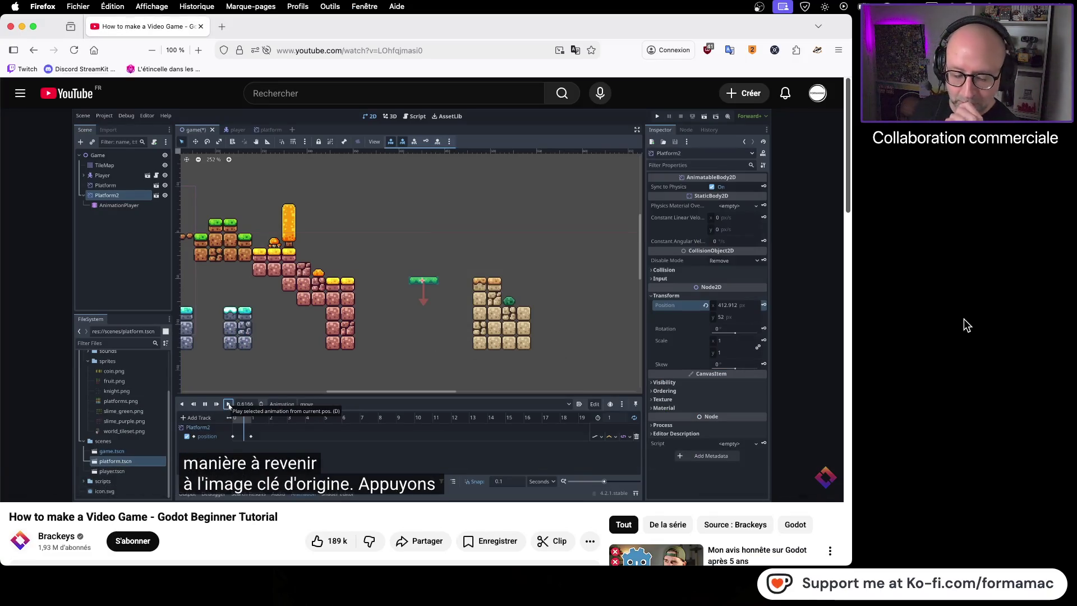
Watch the next tutorial part, then preview the platform looping back and forth over the water
{"action": "left_click", "coordinate": [445, 331]}
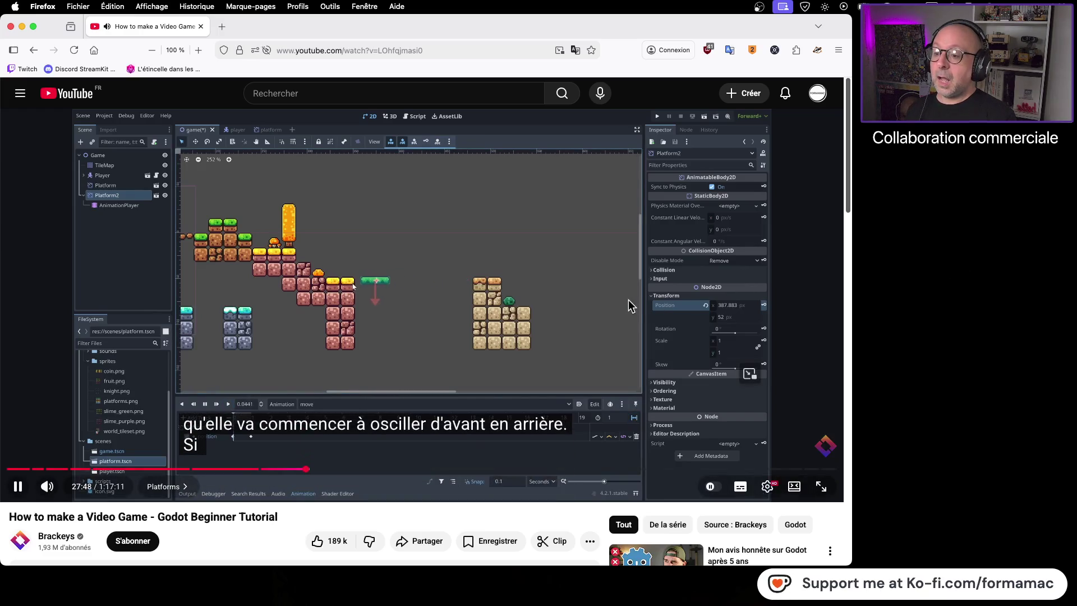
{"action": "left_click", "coordinate": [605, 280]}
{"action": "key", "text": "super+Tab"}
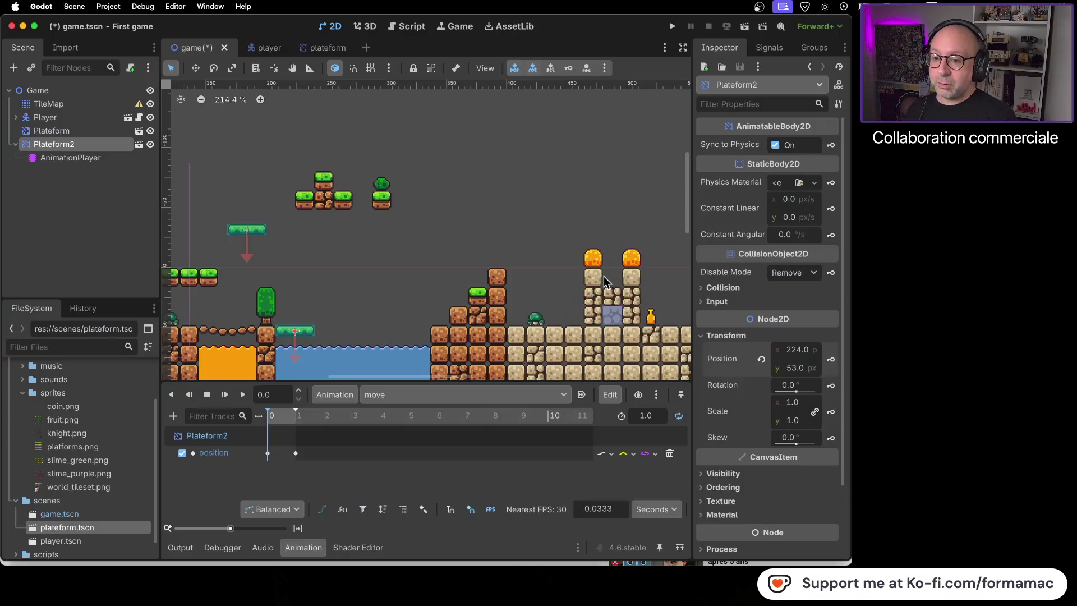
{"action": "left_click", "coordinate": [242, 395]}
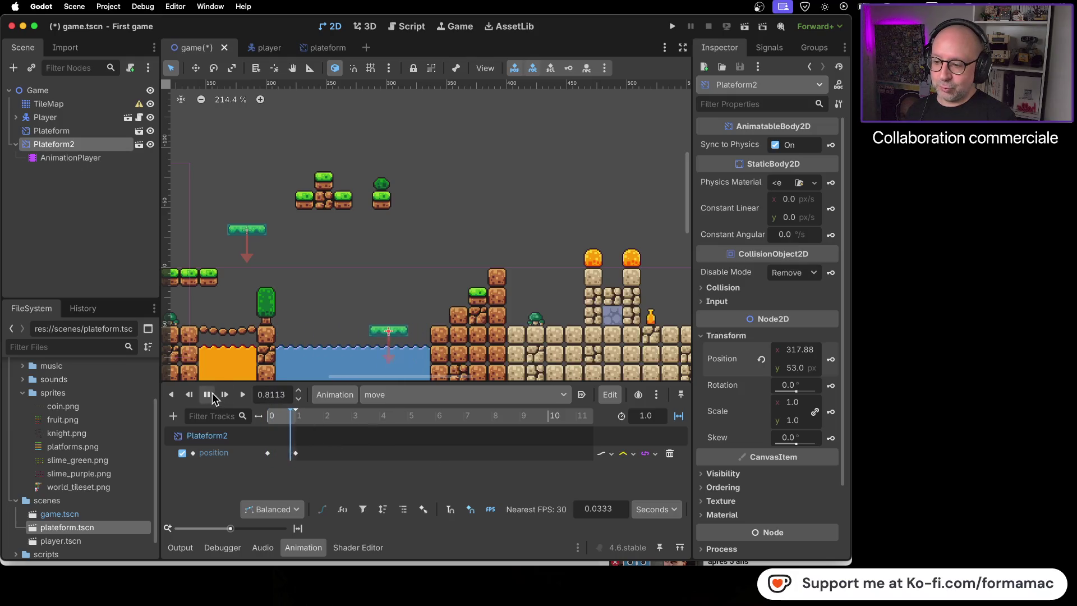
{"action": "key", "text": "super+Tab"}
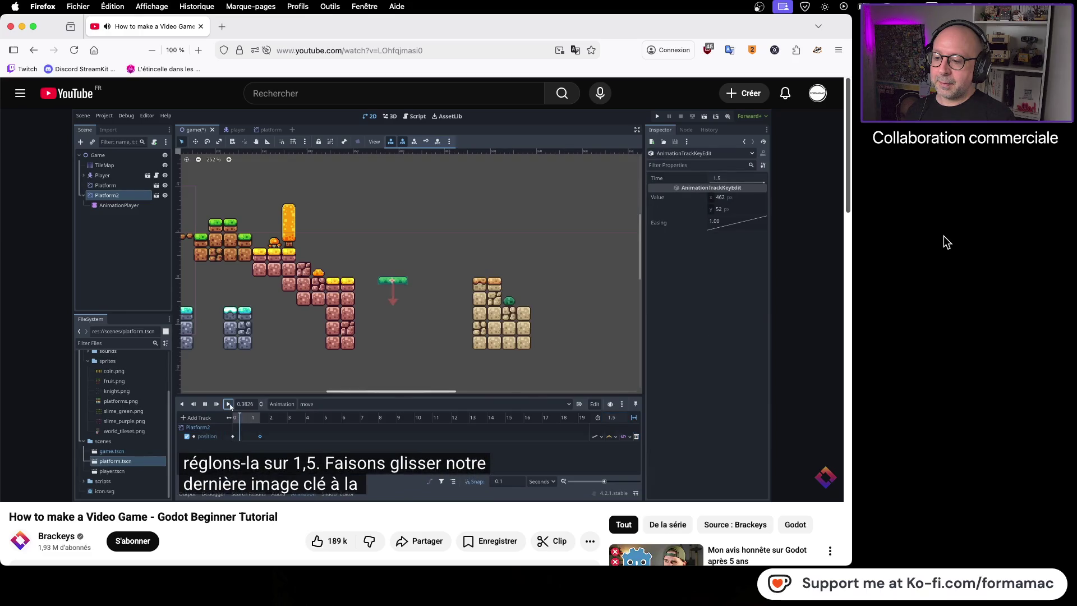
Set the move animation length to 2 seconds, drag the end keyframe to 2.0, and preview it
{"action": "left_click", "coordinate": [575, 329]}
{"action": "key", "text": "super+Tab"}
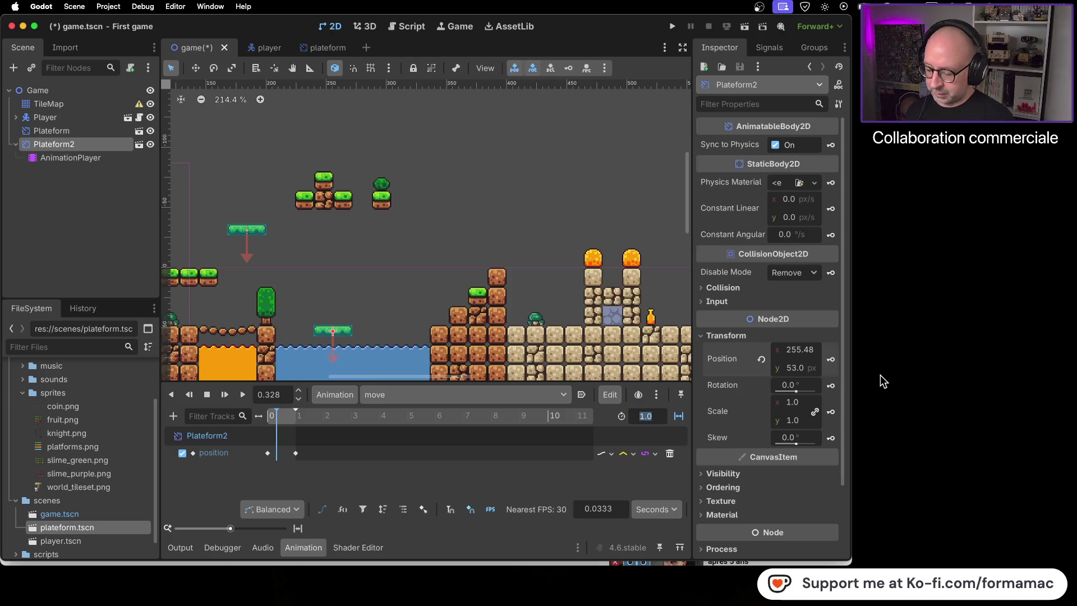
{"action": "type", "text": "2"}
{"action": "key", "text": "Return"}
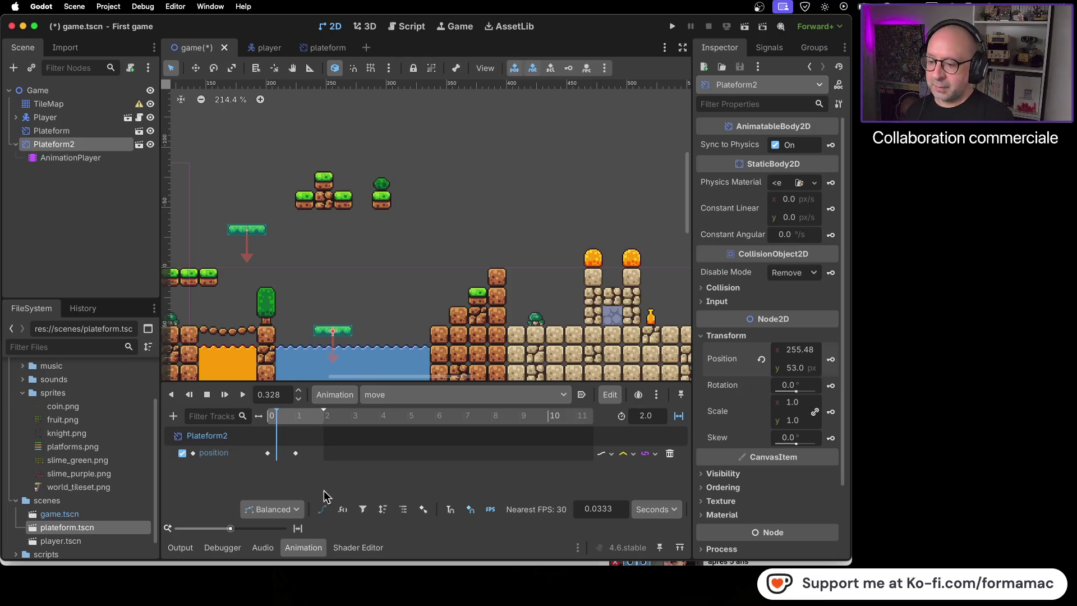
{"action": "left_click_drag", "start_coordinate": [297, 452], "coordinate": [326, 453]}
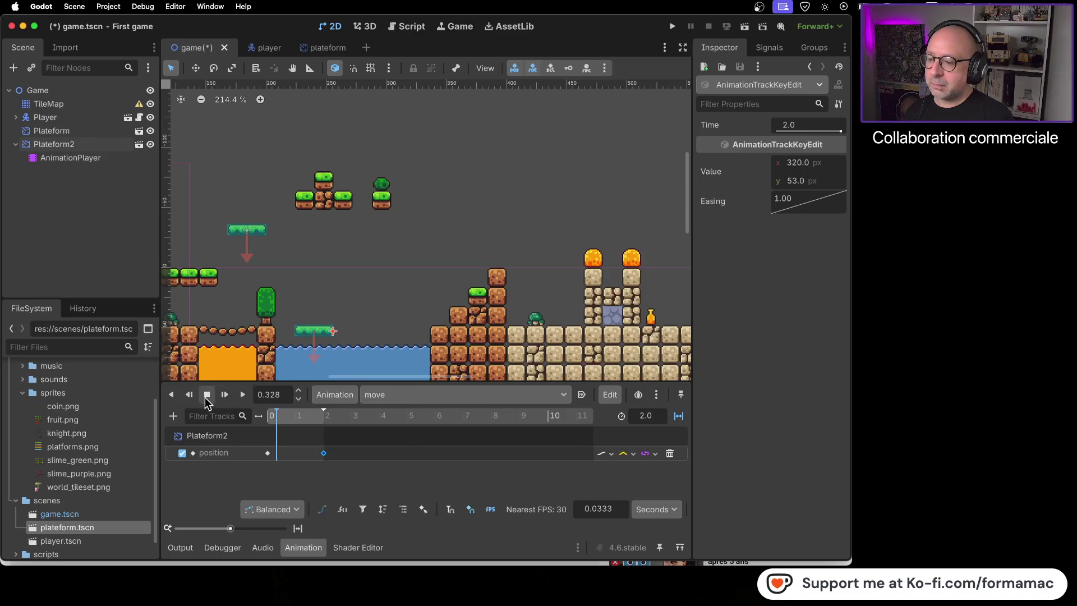
{"action": "left_click", "coordinate": [188, 396]}
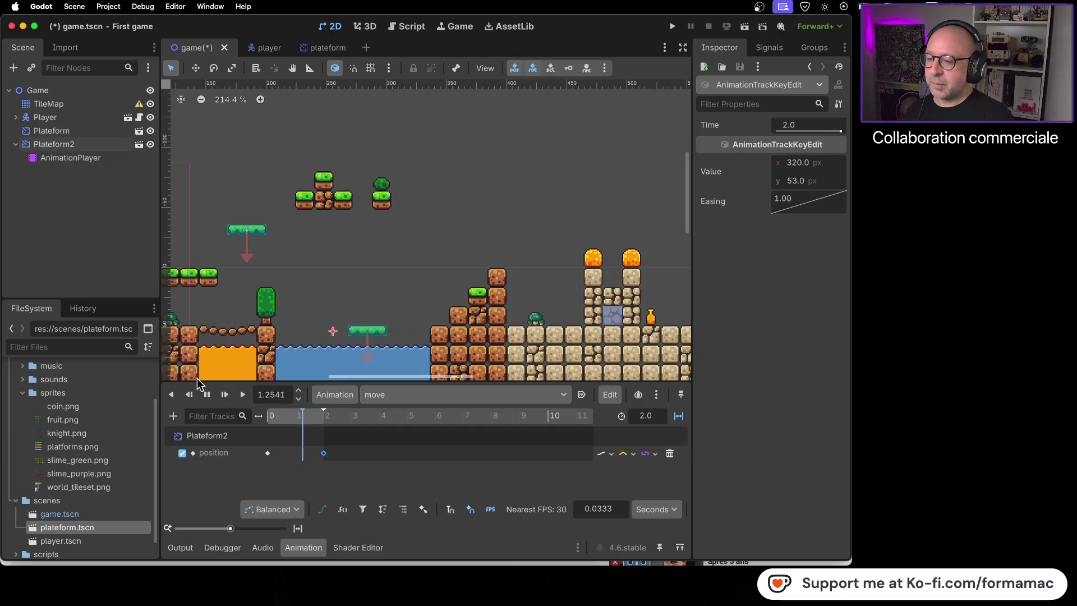
{"action": "key", "text": "super+Tab"}
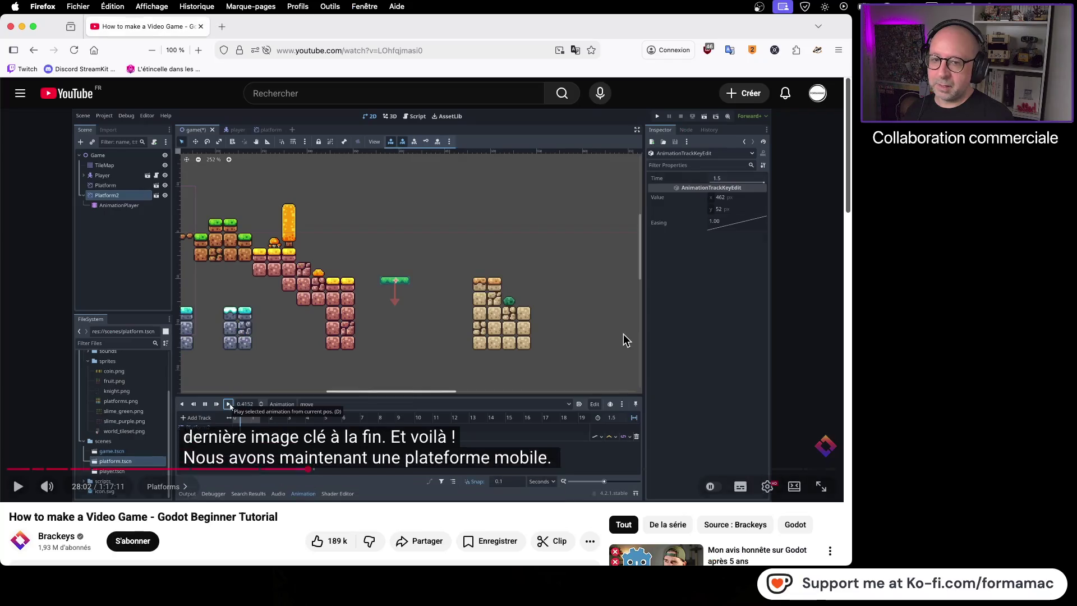
{"action": "left_click", "coordinate": [477, 344]}
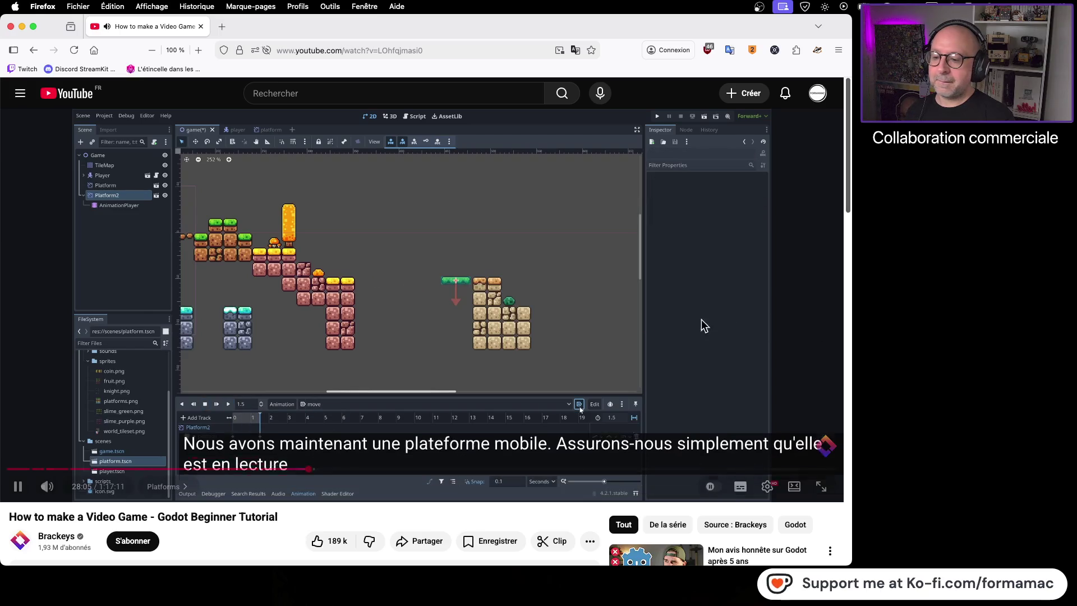
Play the tutorial on to 28:06, past the move animation being set to autoplay on load
{"action": "left_click", "coordinate": [557, 311]}
{"action": "key", "text": "super+Tab"}
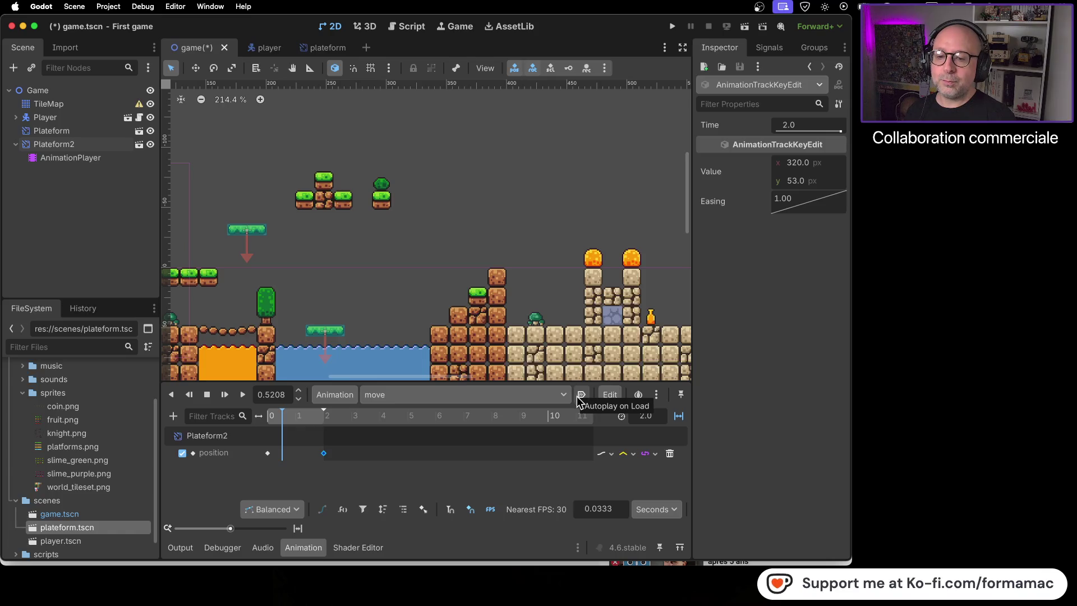
{"action": "key", "text": "super+Tab"}
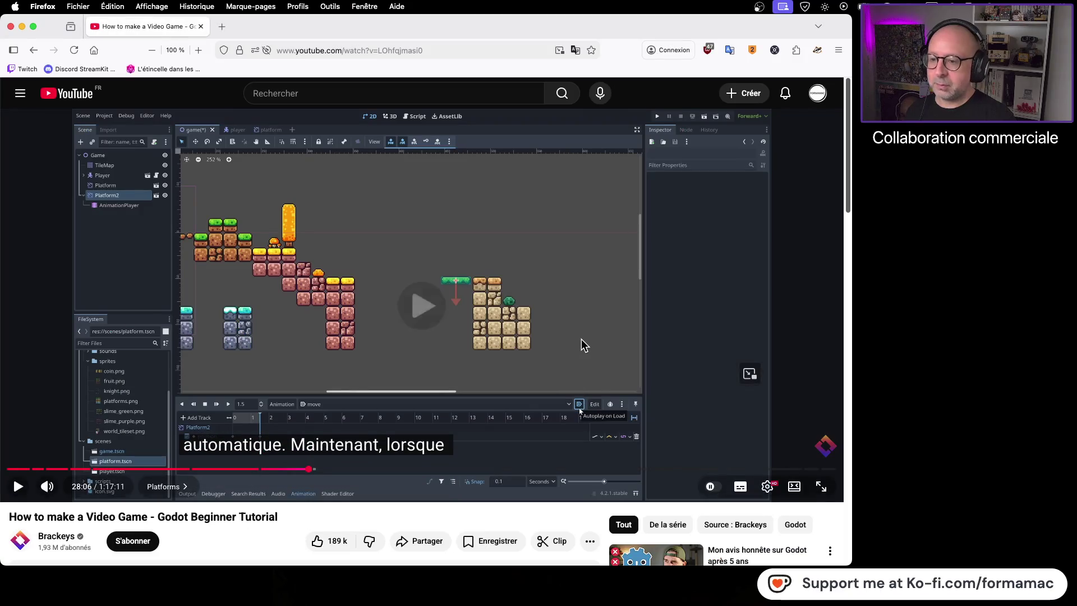
{"action": "left_click", "coordinate": [581, 339]}
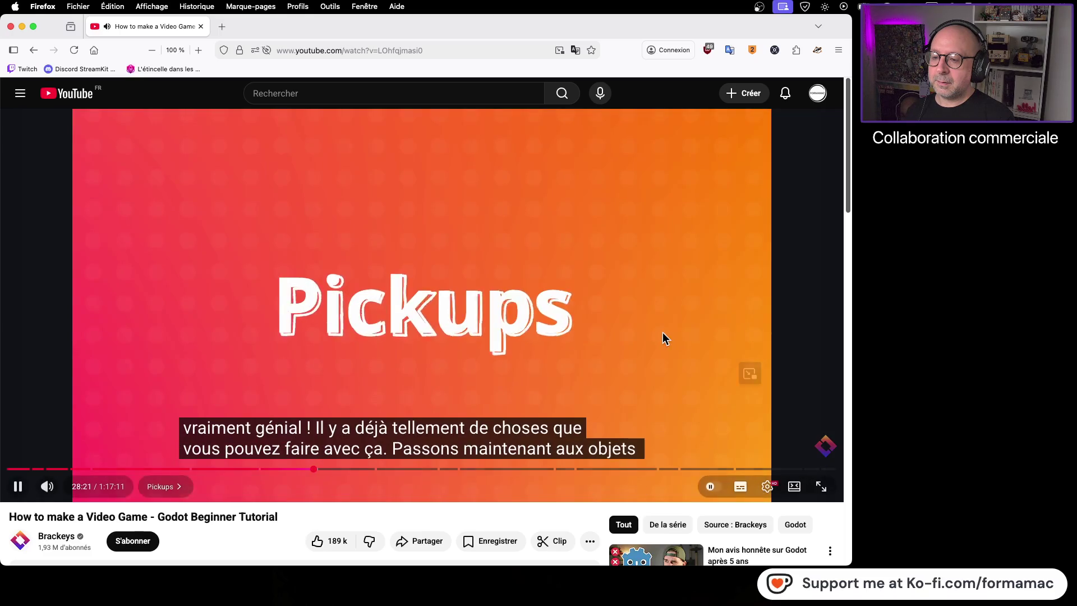
Pause the tutorial and capture a window screenshot of the browser
{"action": "left_click", "coordinate": [664, 336]}
{"action": "mouse_move", "coordinate": [568, 337]}
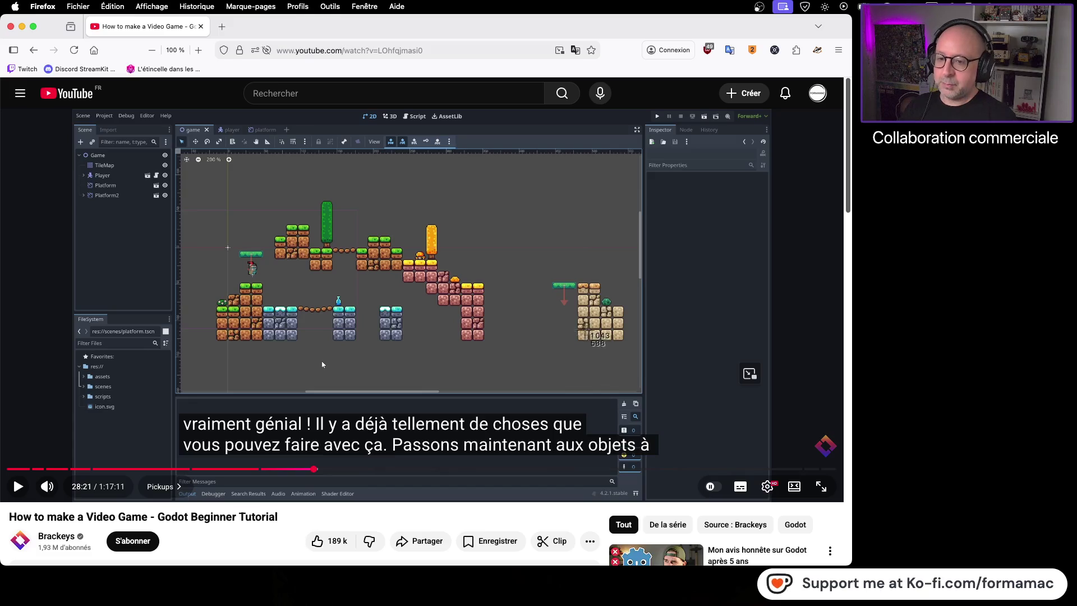
{"action": "key", "text": "super+shift+4"}
{"action": "key", "text": "space"}
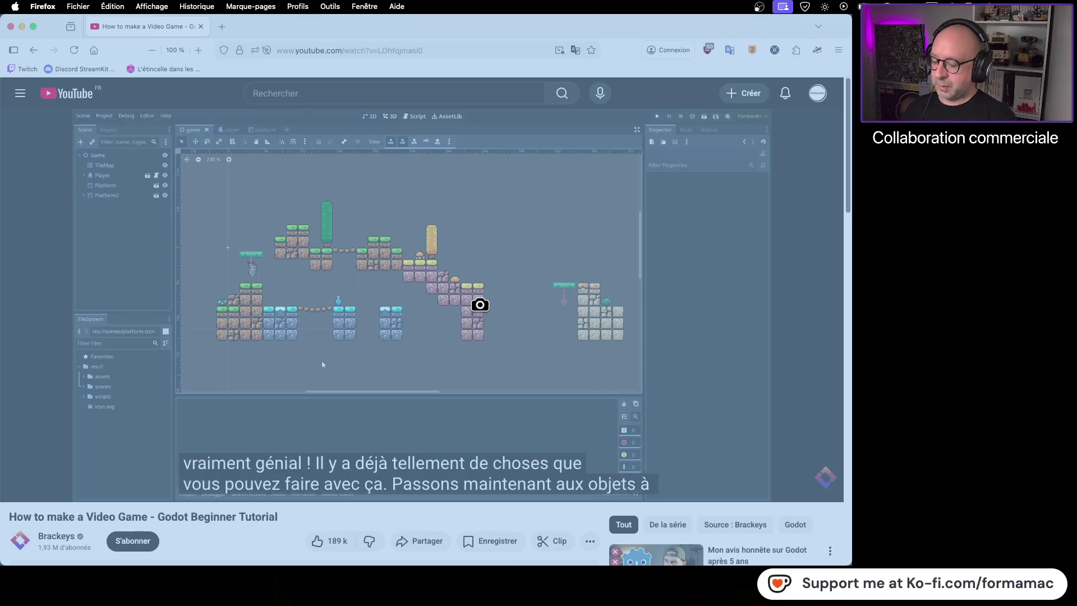
{"action": "left_click", "coordinate": [480, 305]}
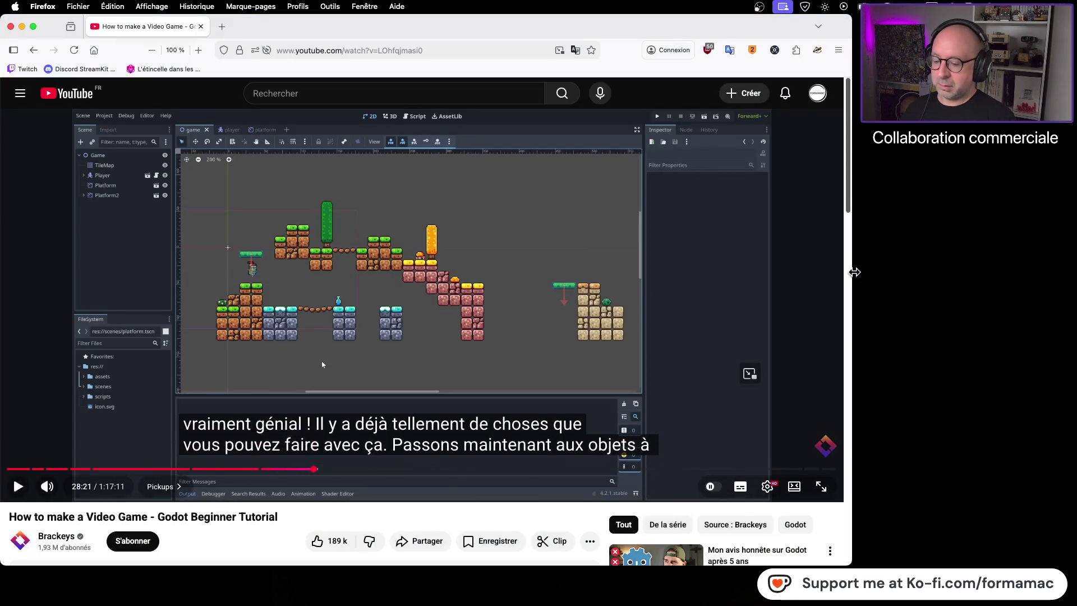
{"action": "key", "text": "Escape"}
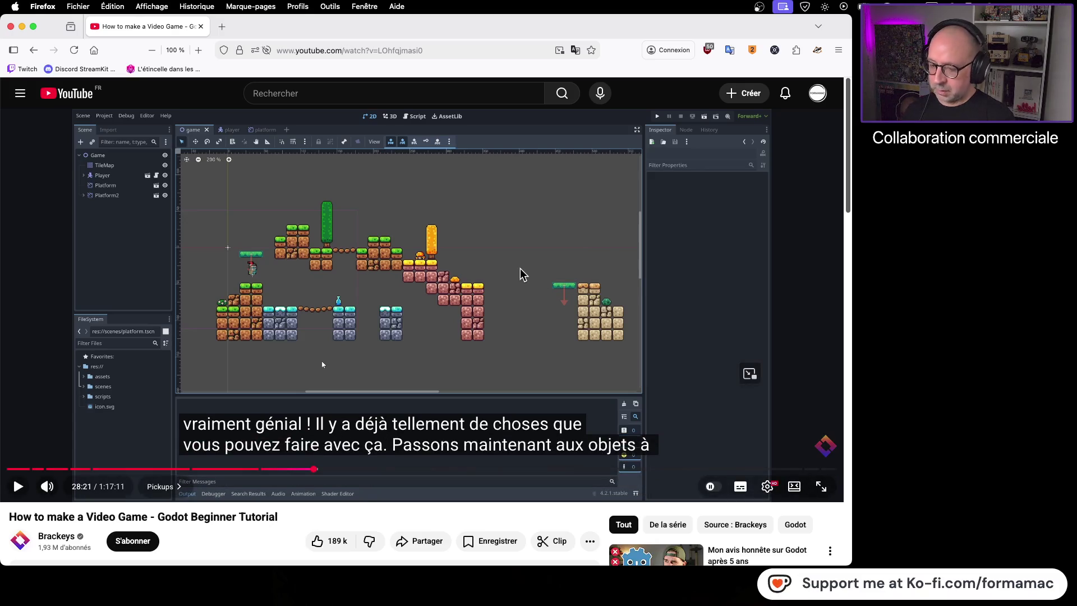
{"action": "key", "text": "space"}
{"action": "left_click", "coordinate": [518, 269]}
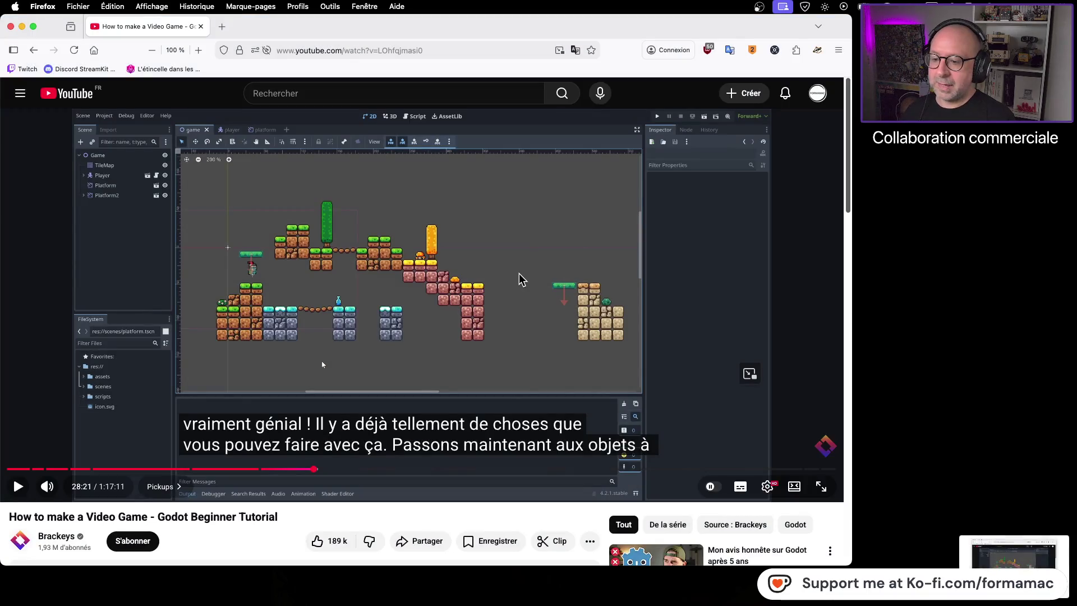
Jump back to 28:20, pause on the Pickups title, and screenshot the browser window
{"action": "left_click", "coordinate": [18, 488]}
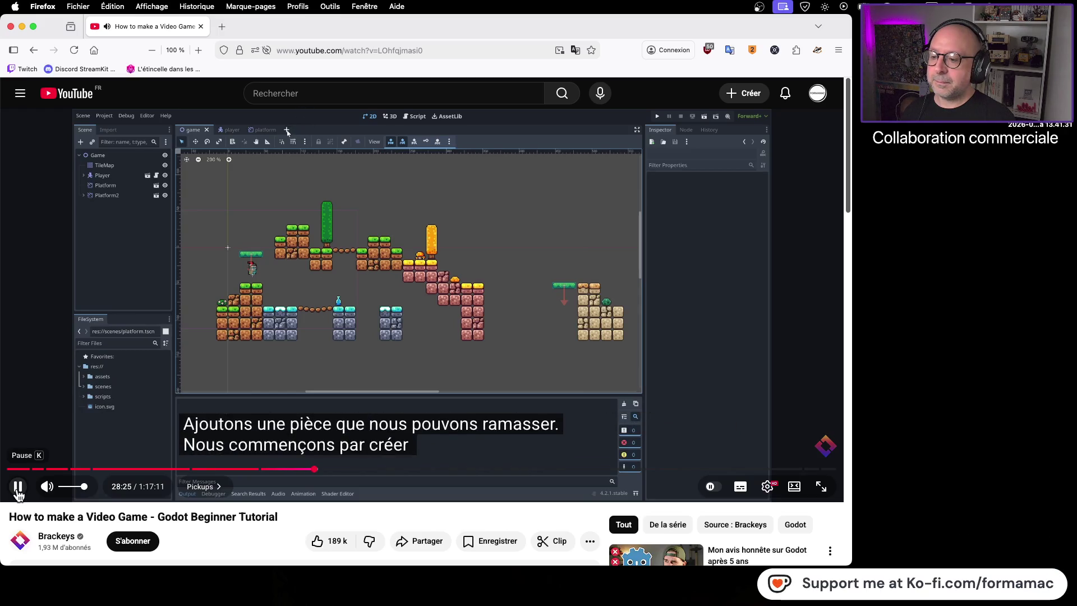
{"action": "left_click", "coordinate": [18, 488]}
{"action": "left_click_drag", "start_coordinate": [310, 471], "coordinate": [312, 474]}
{"action": "left_click", "coordinate": [18, 487]}
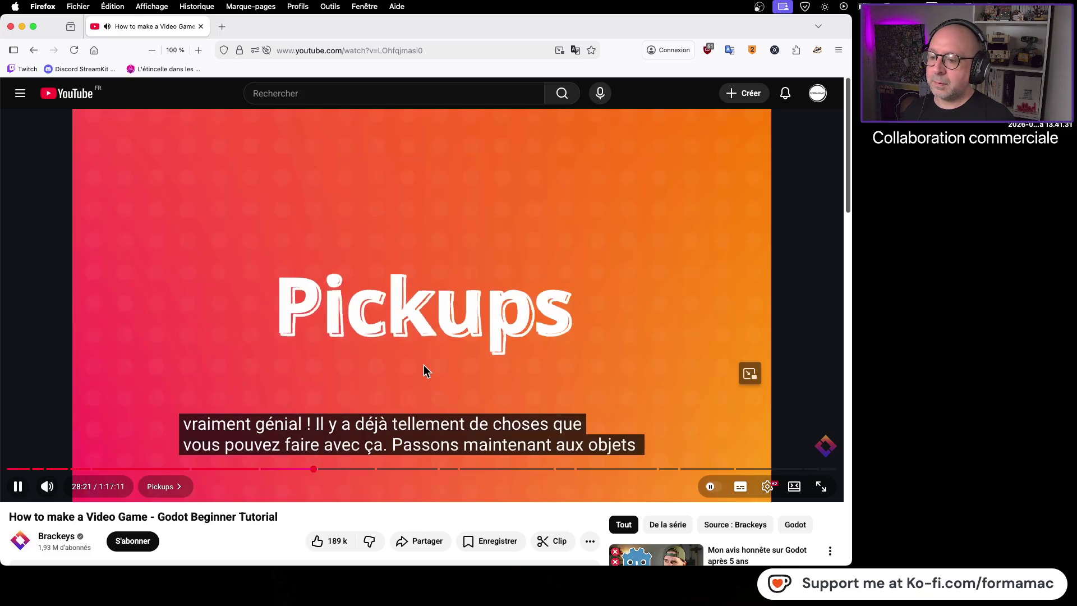
{"action": "left_click", "coordinate": [423, 365]}
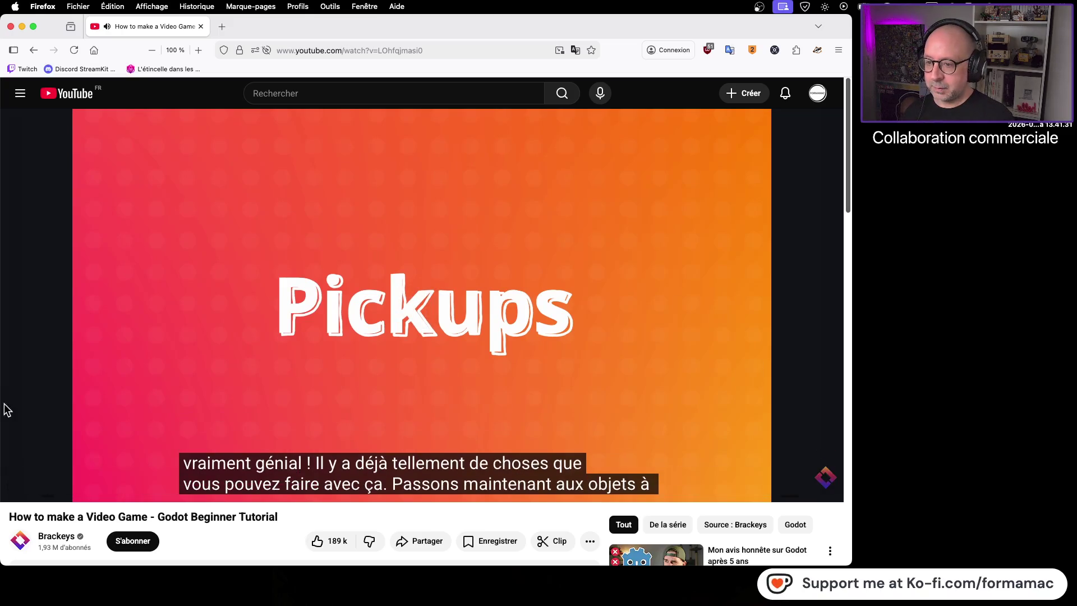
{"action": "key", "text": "space"}
{"action": "left_click", "coordinate": [235, 398]}
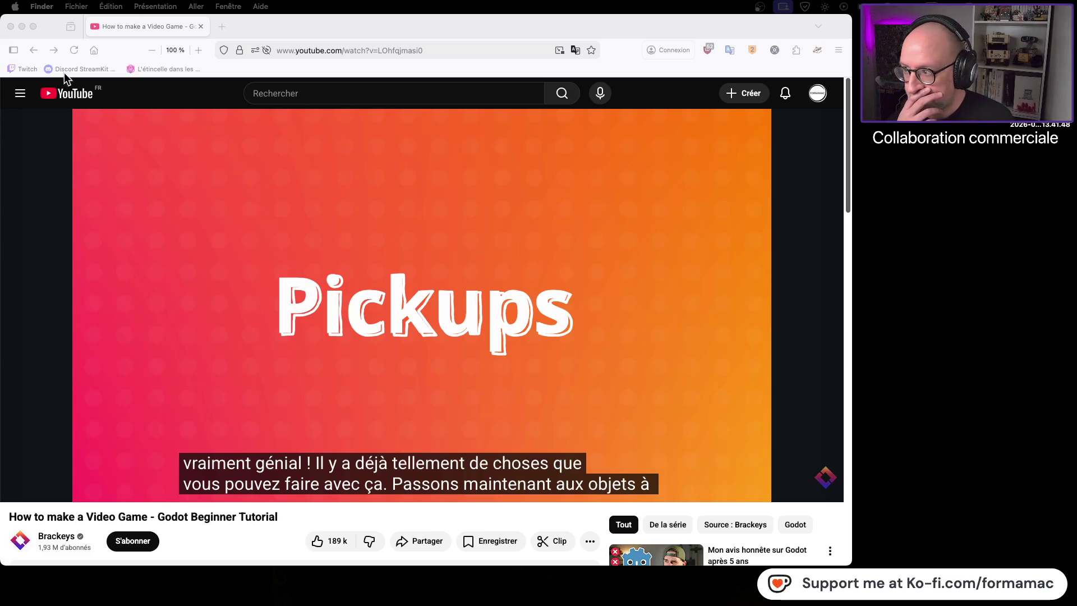
Close Firefox, then save and run the level, walking the knight right before closing the game
{"action": "left_click", "coordinate": [10, 27]}
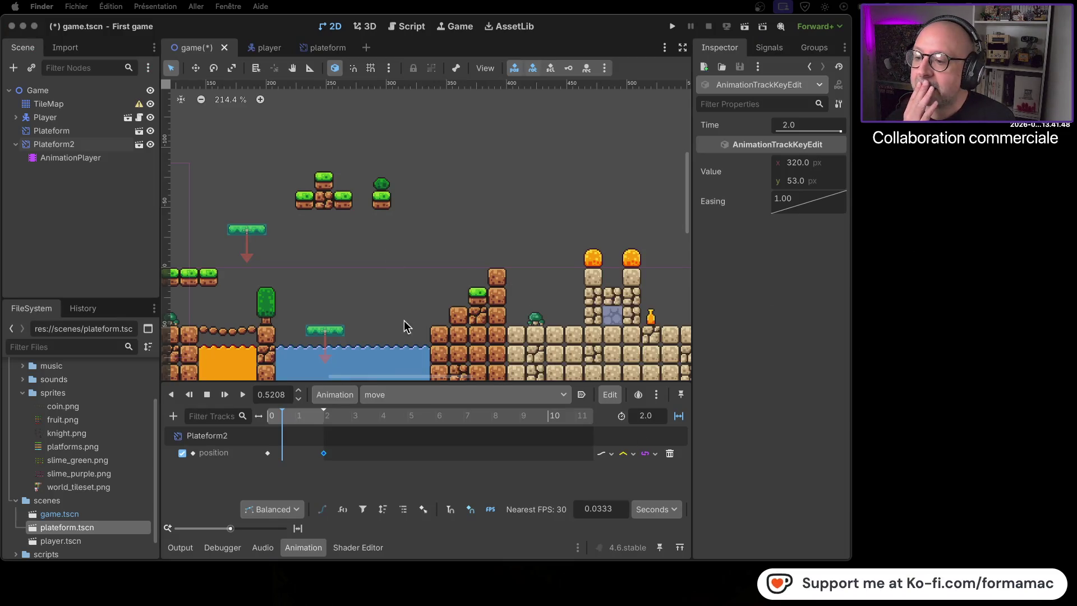
{"action": "scroll", "coordinate": [358, 305], "scroll_direction": "down", "scroll_amount": 5}
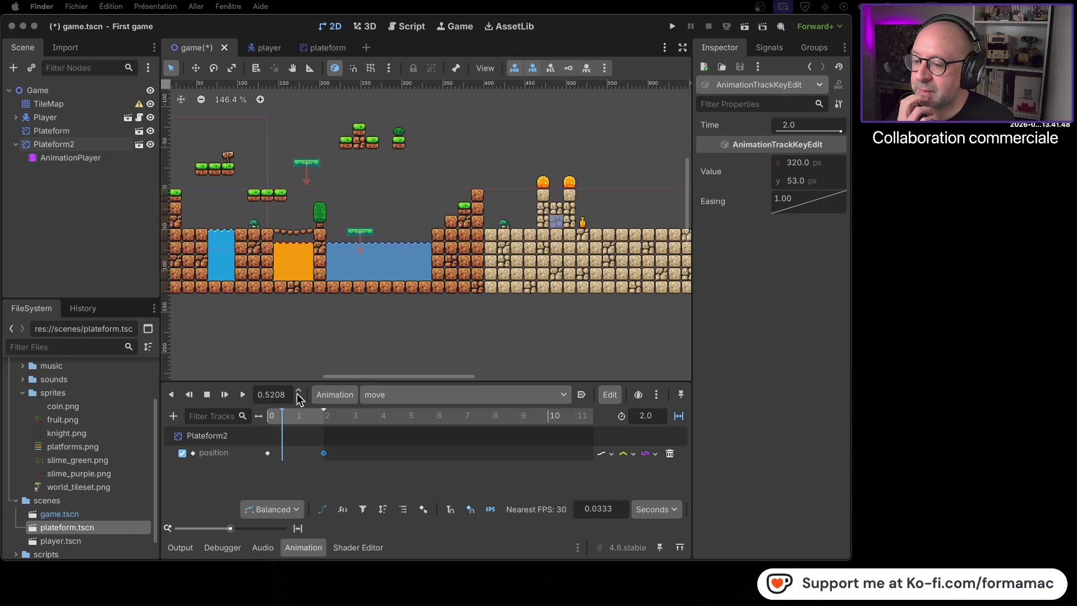
{"action": "scroll", "coordinate": [389, 292], "scroll_direction": "up", "scroll_amount": 3}
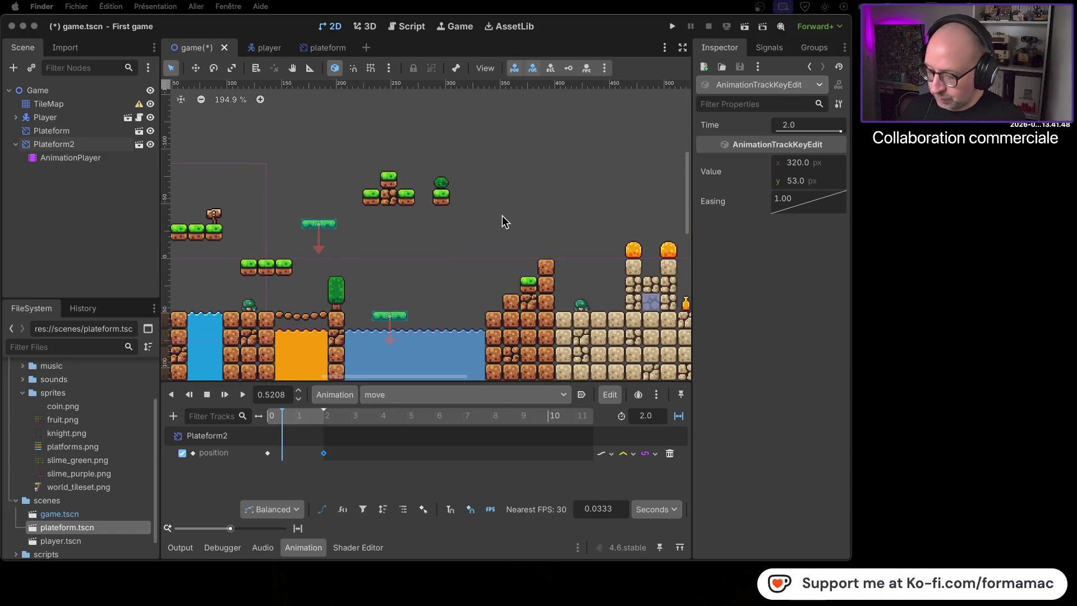
{"action": "left_click", "coordinate": [672, 27]}
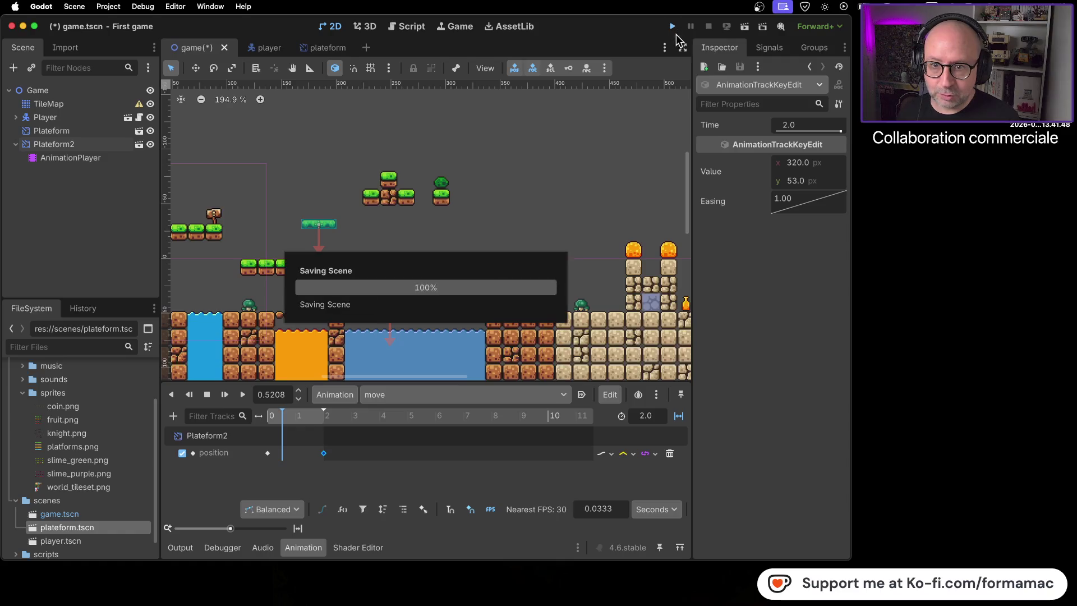
{"action": "key", "text": "Right"}
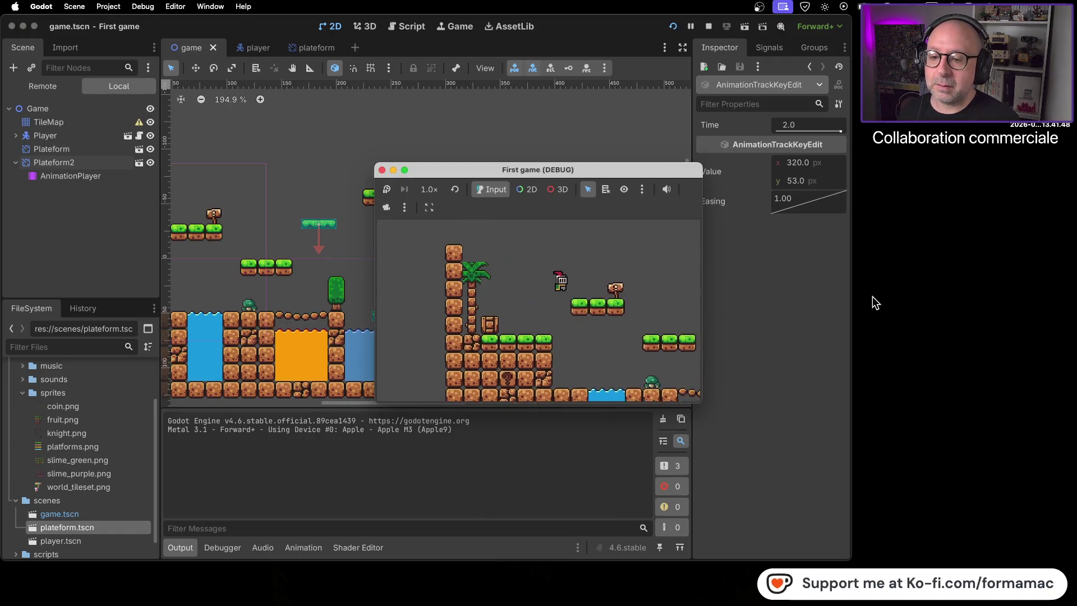
{"action": "key", "text": "Right"}
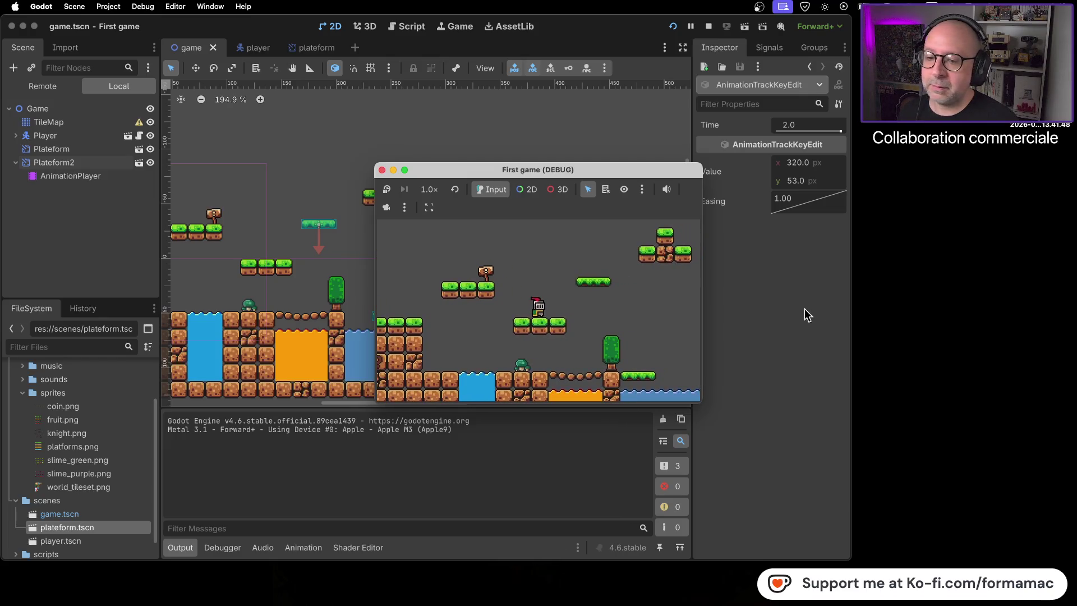
{"action": "left_click", "coordinate": [382, 170]}
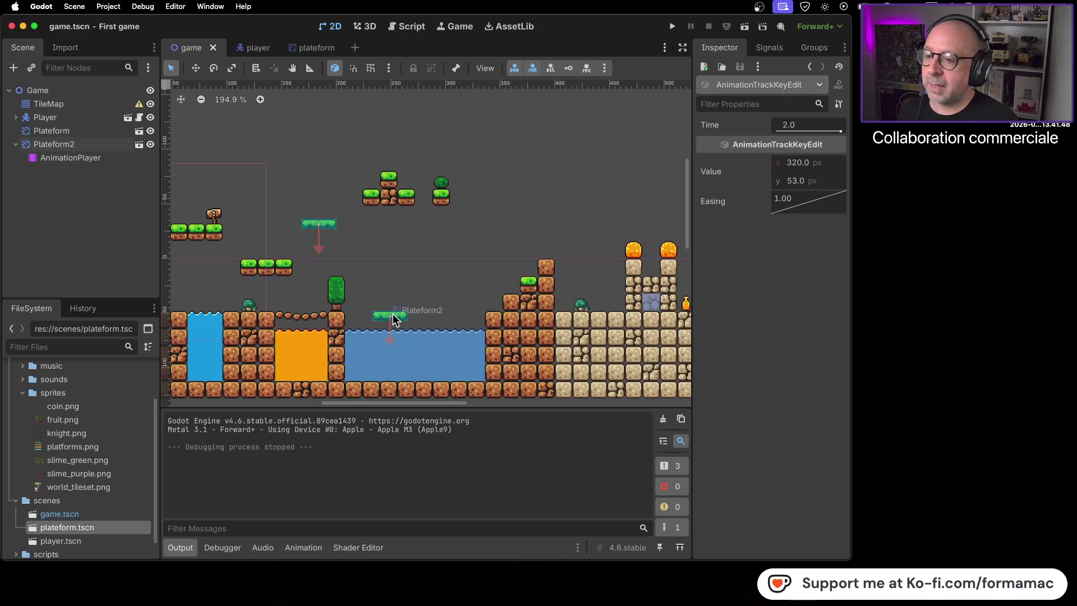
Select Plateform2 and preview its move animation, then stop and rewind it to 0
{"action": "left_click", "coordinate": [393, 316]}
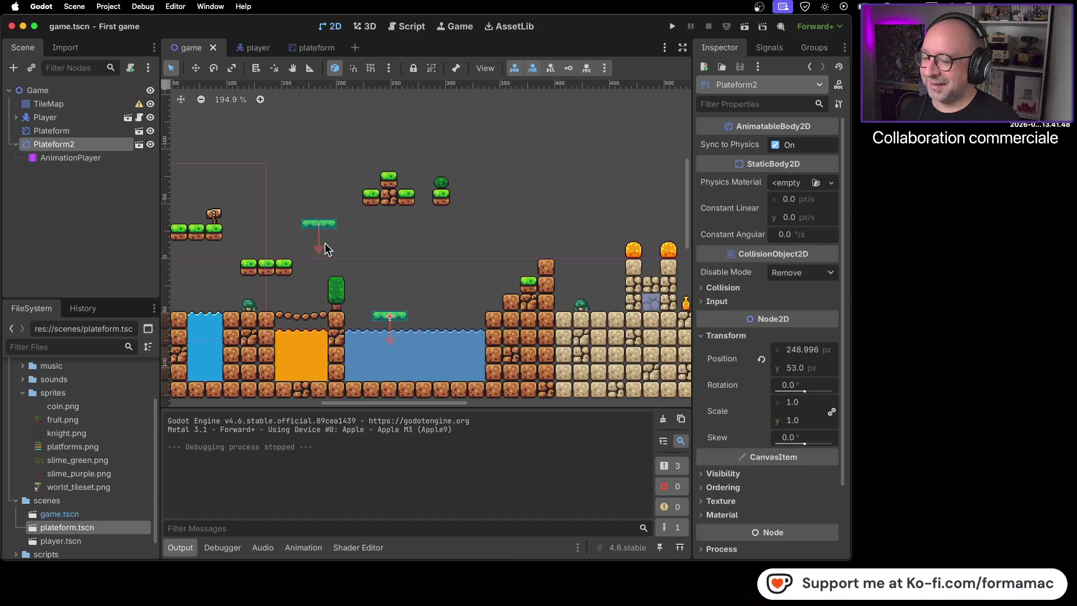
{"action": "left_click", "coordinate": [297, 548]}
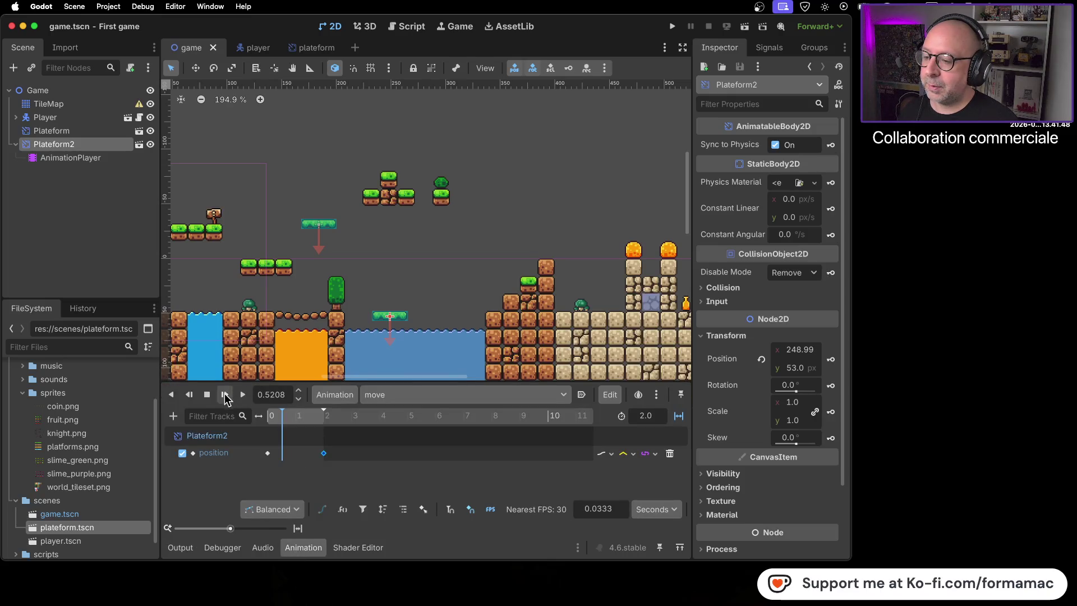
{"action": "left_click", "coordinate": [242, 395]}
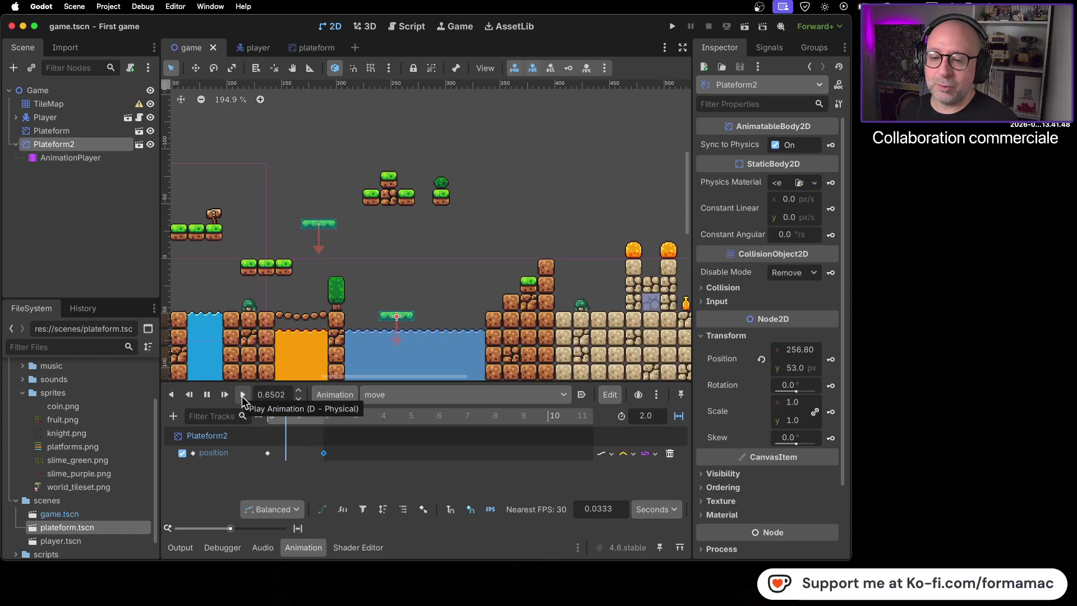
{"action": "left_click", "coordinate": [426, 455]}
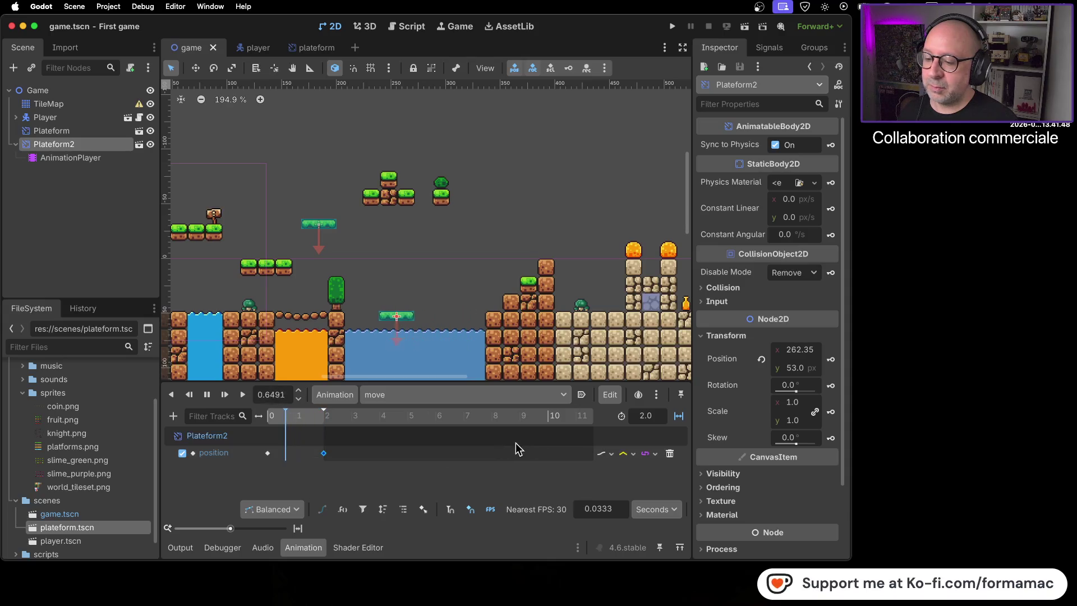
Set the move animation to autoplay on load, save the scene, and run the game
{"action": "left_click", "coordinate": [582, 394]}
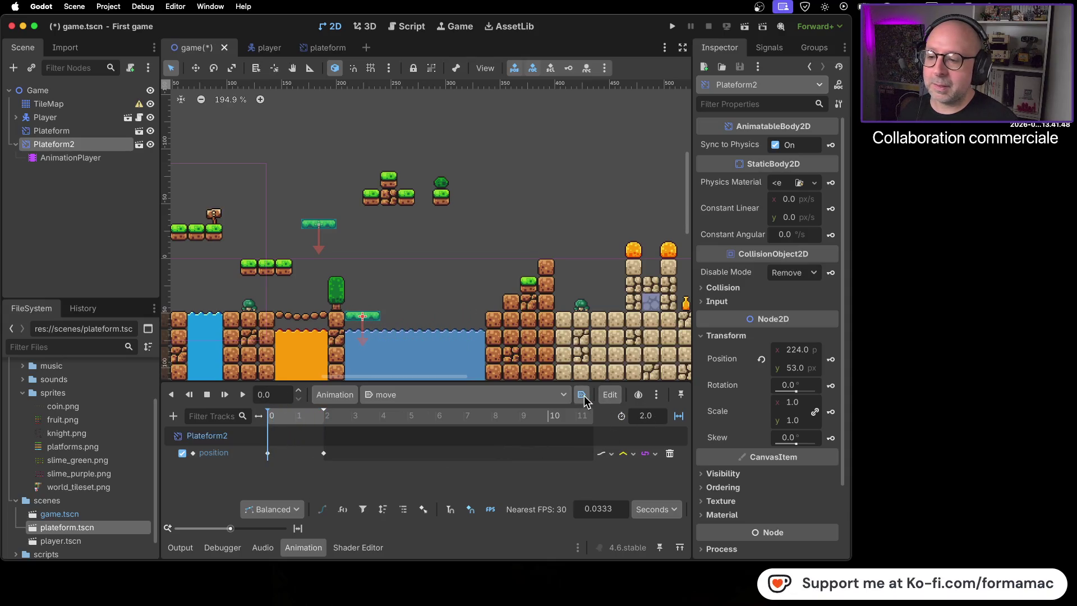
{"action": "key", "text": "super+s"}
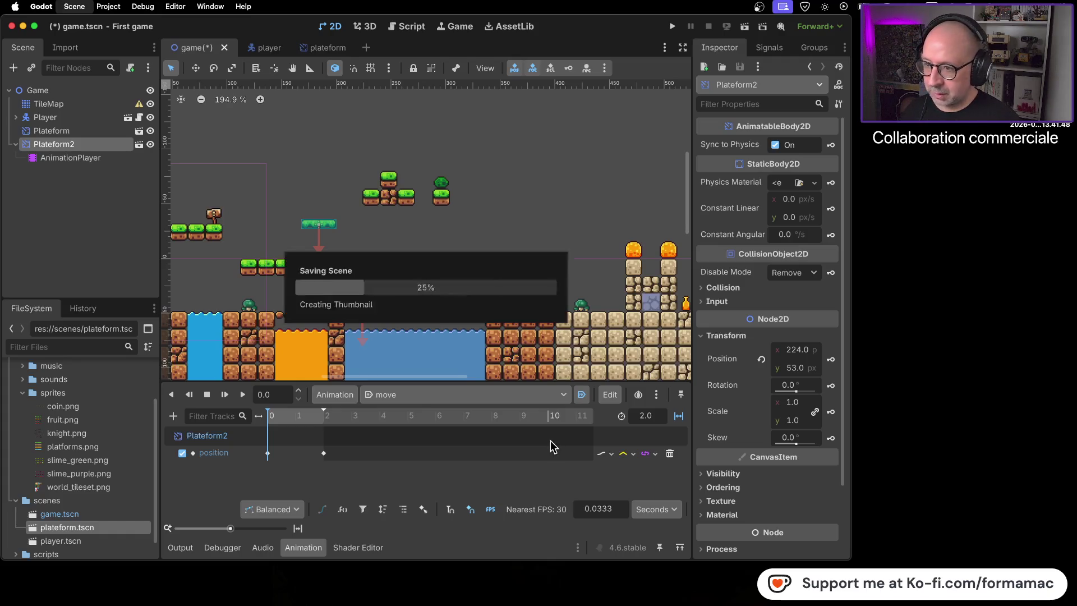
{"action": "left_click", "coordinate": [674, 27]}
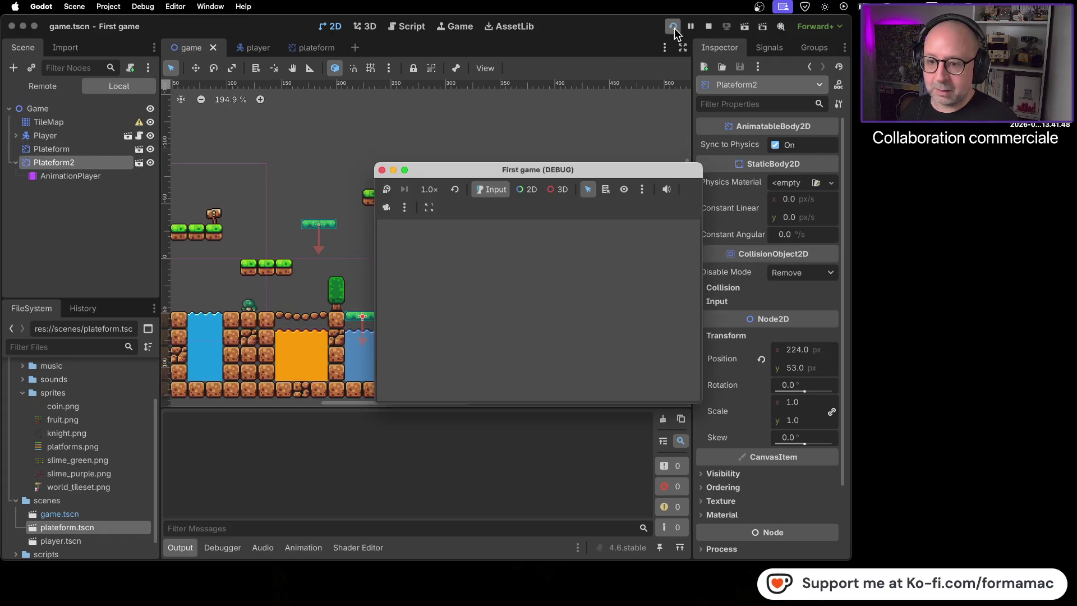
Run and jump the knight right across the platforms onto the moving green platform
{"action": "key", "text": "Right"}
{"action": "key", "text": "space"}
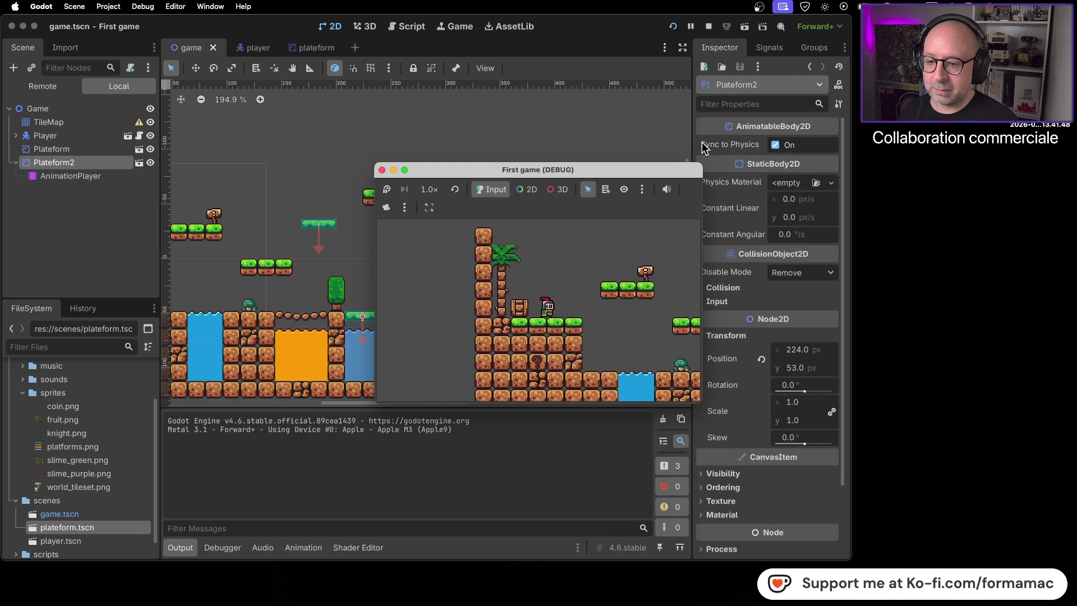
{"action": "key", "text": "Right"}
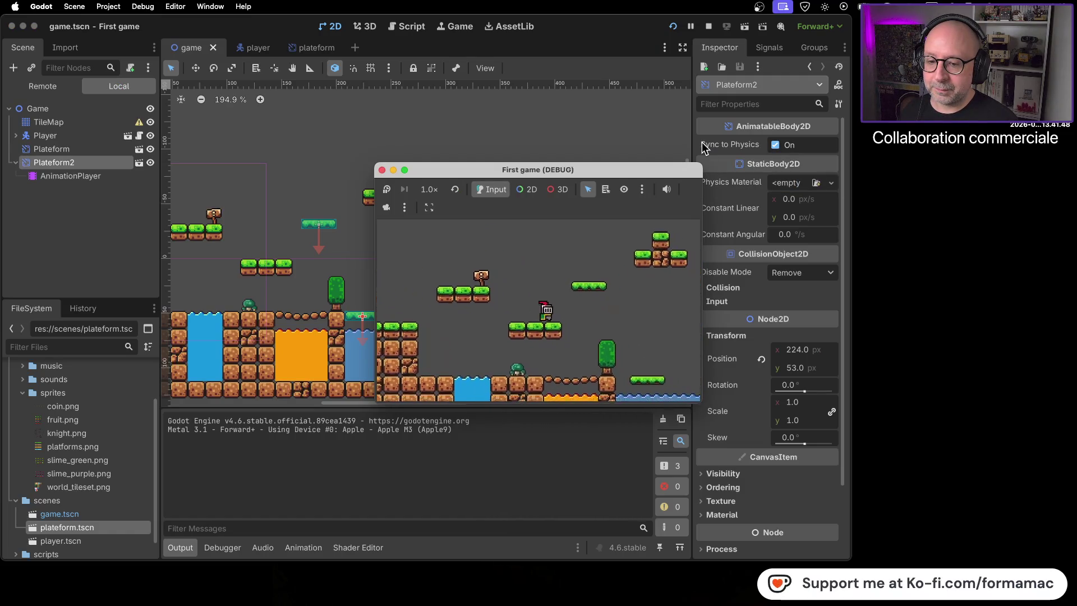
{"action": "key", "text": "Right"}
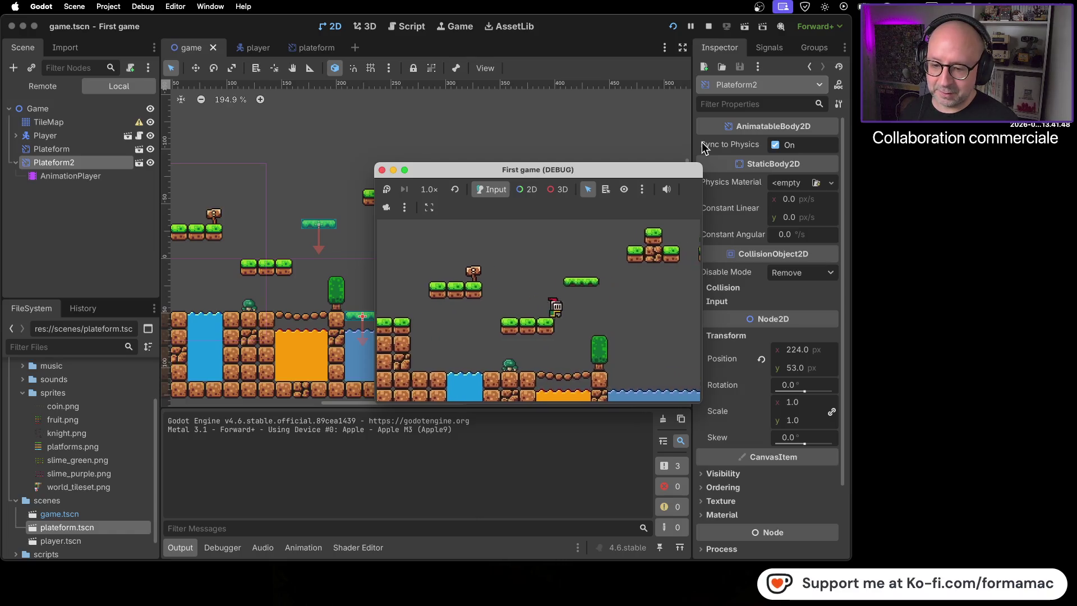
{"action": "key", "text": "Right"}
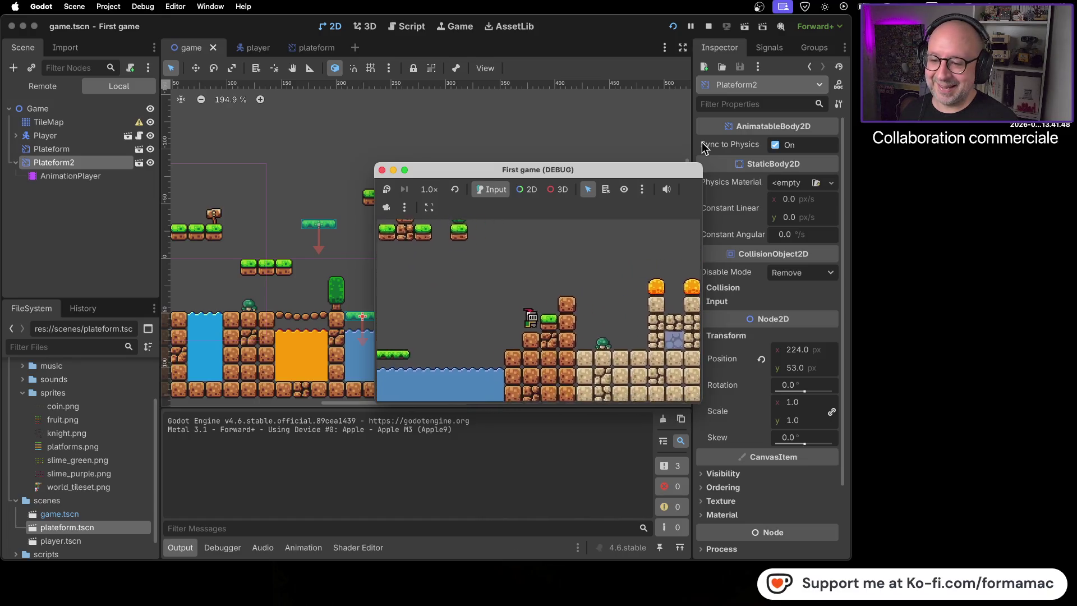
Drop the knight into the pit and jump back out, then close the game and preview the tutorial screenshot
{"action": "key", "text": "Left"}
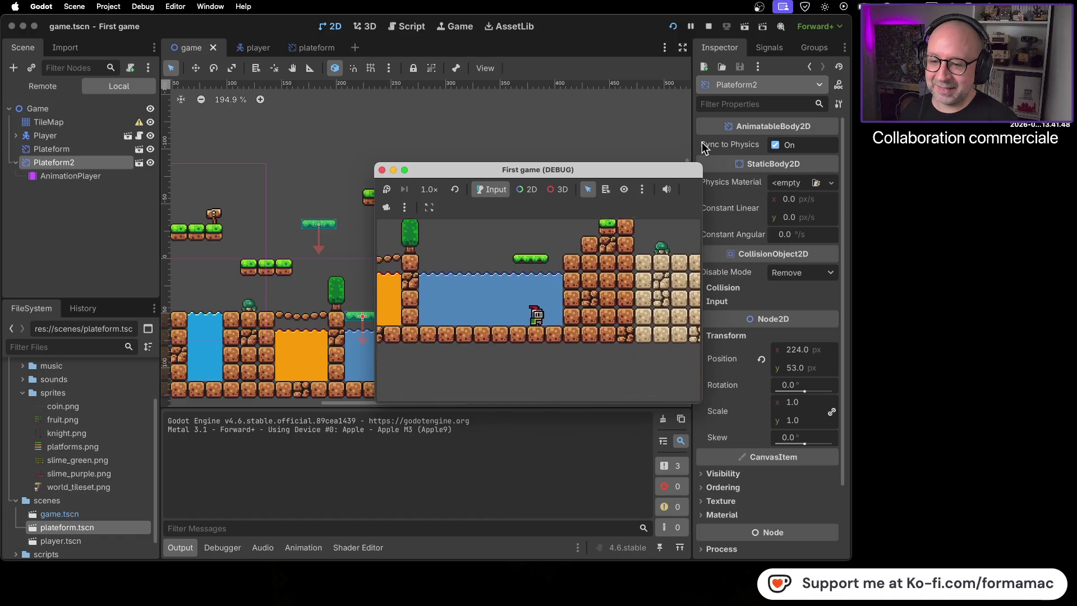
{"action": "key", "text": "space"}
{"action": "key", "text": "Right"}
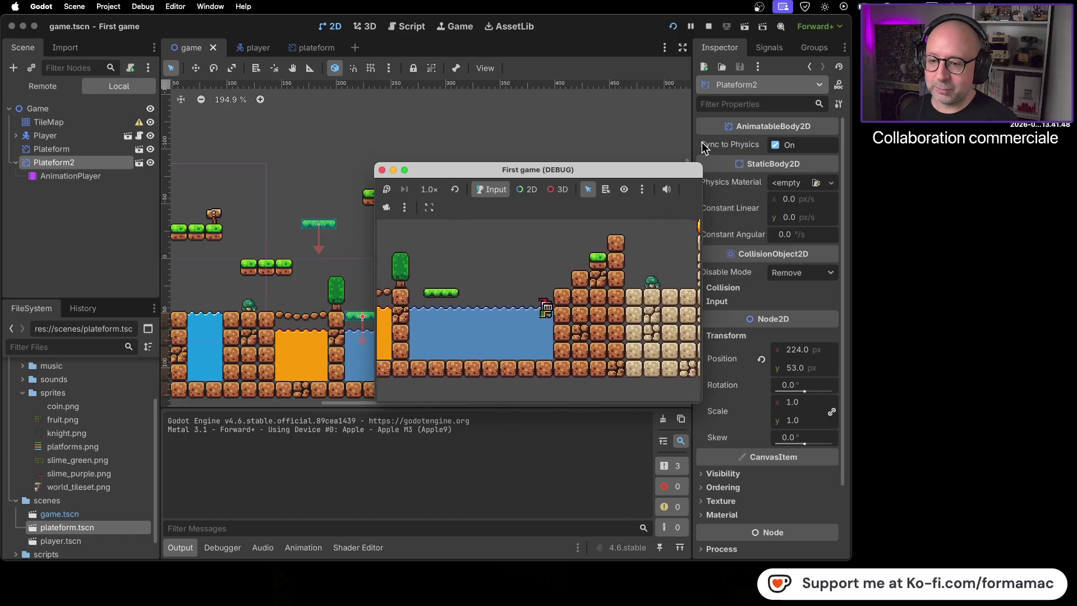
{"action": "key", "text": "space"}
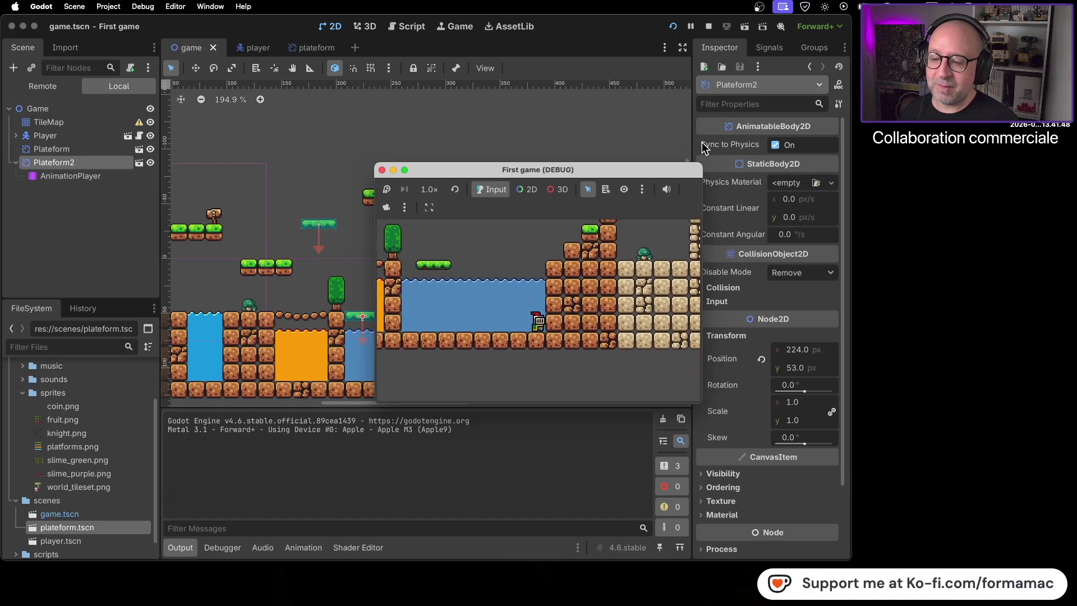
{"action": "left_click", "coordinate": [383, 170]}
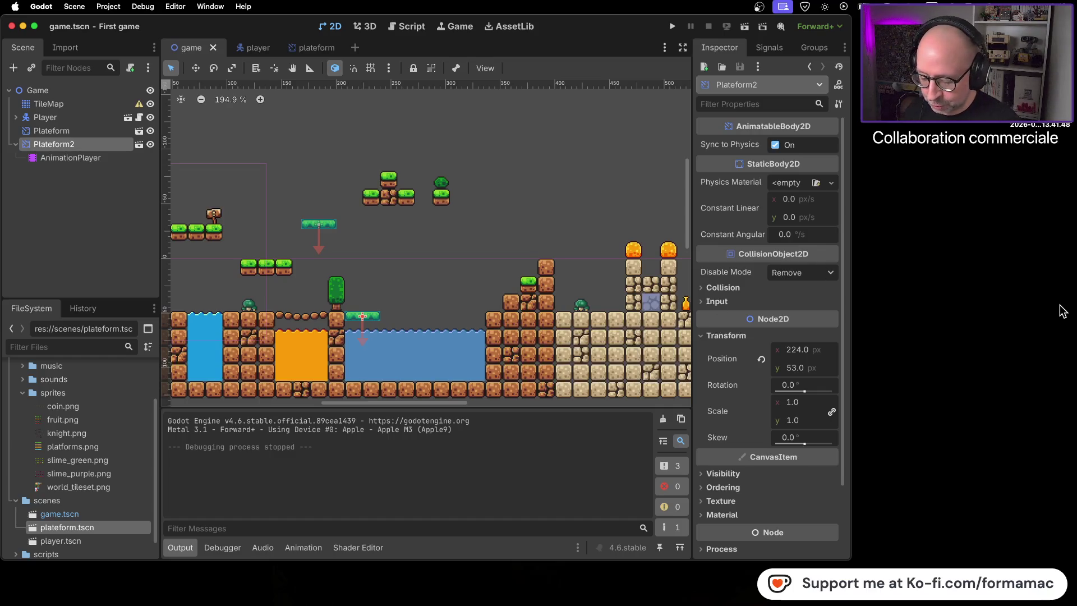
{"action": "key", "text": "space"}
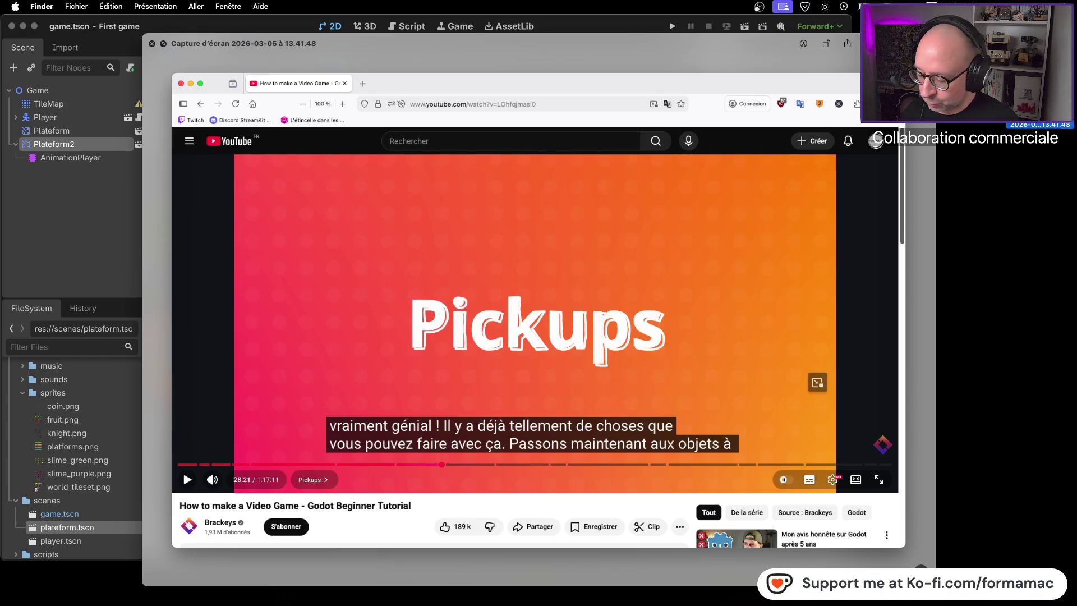
{"action": "key", "text": "super+Tab"}
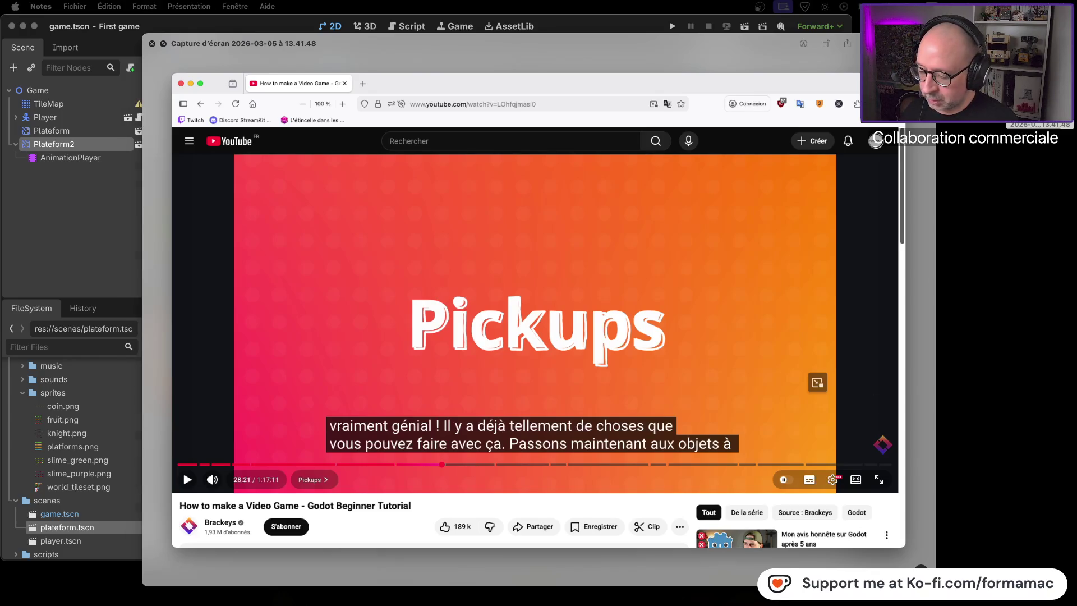